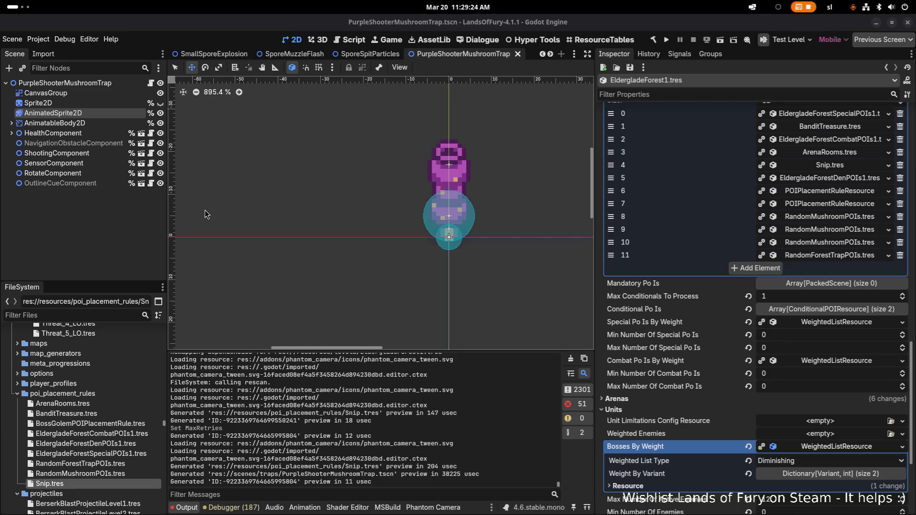
- Reveal the PurpleShooterMushroomTrap scene file in the traps folder of the FileSystem panel
key(alt+Tab)
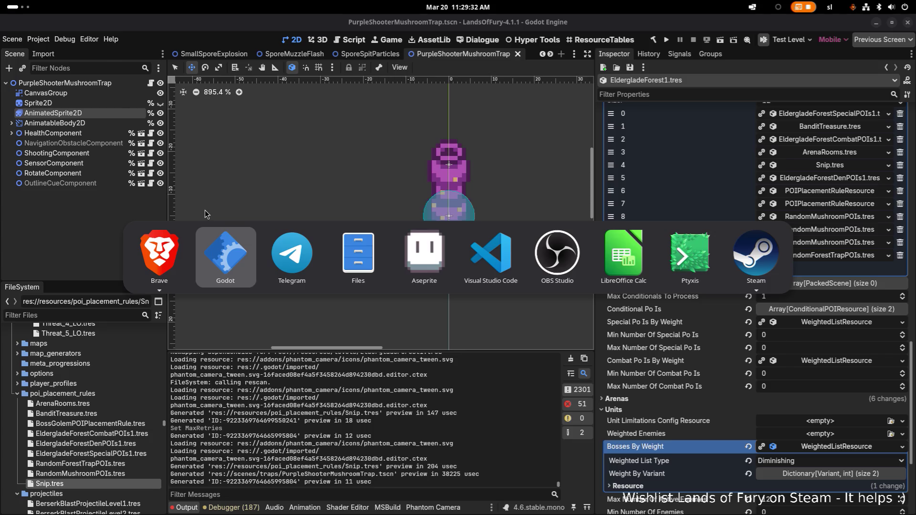
key(Tab)
key(Tab)
key(Tab)
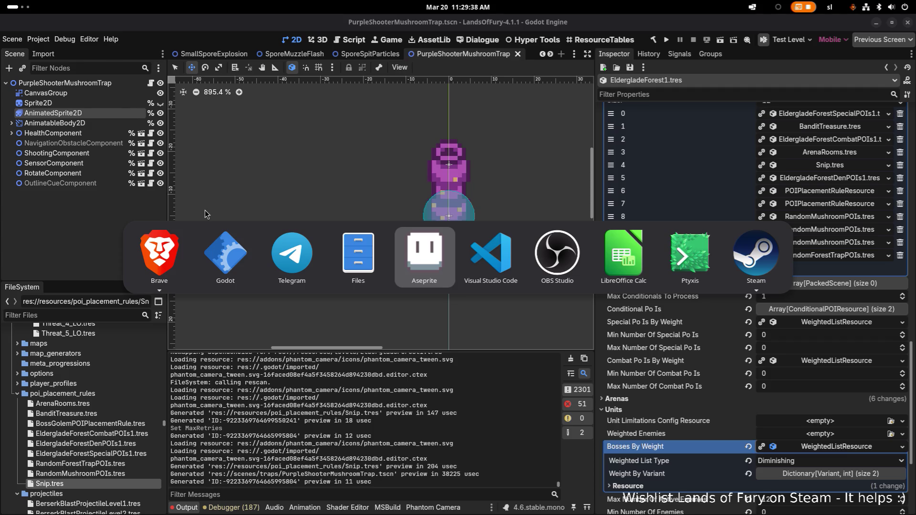
click(71, 201)
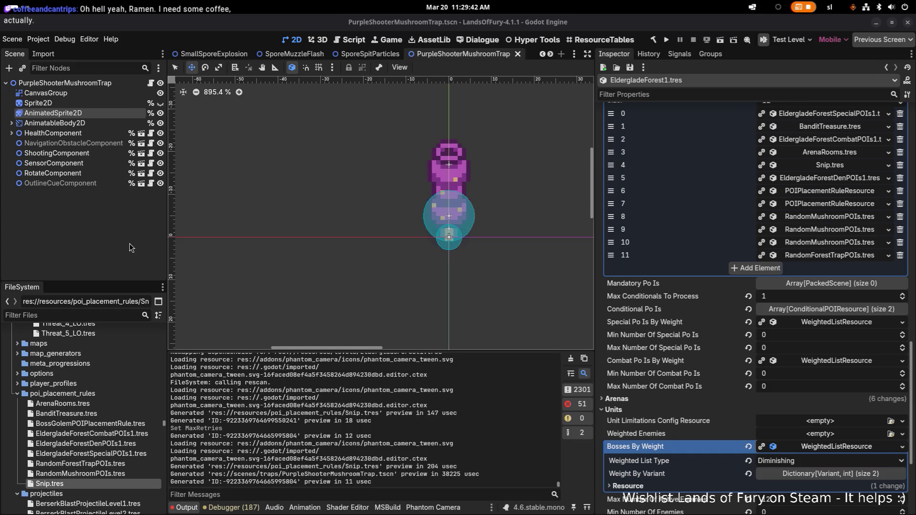
right_click(113, 86)
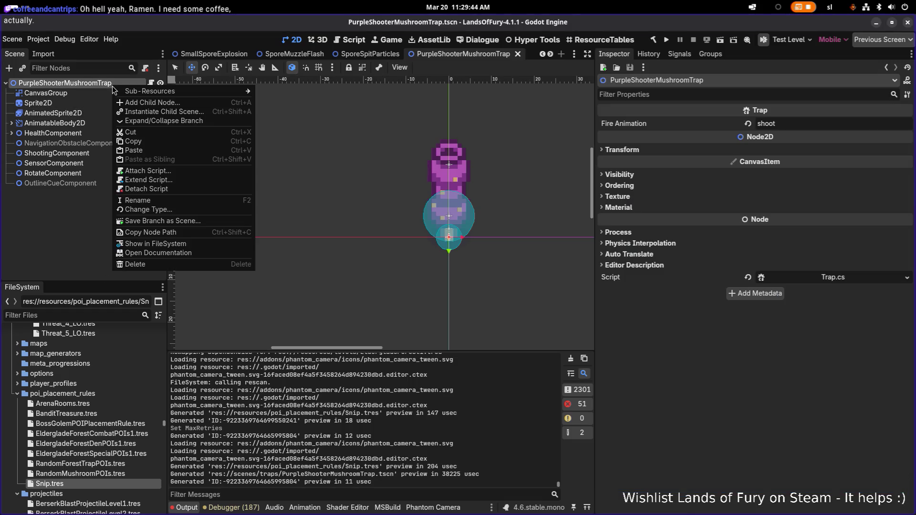
click(179, 244)
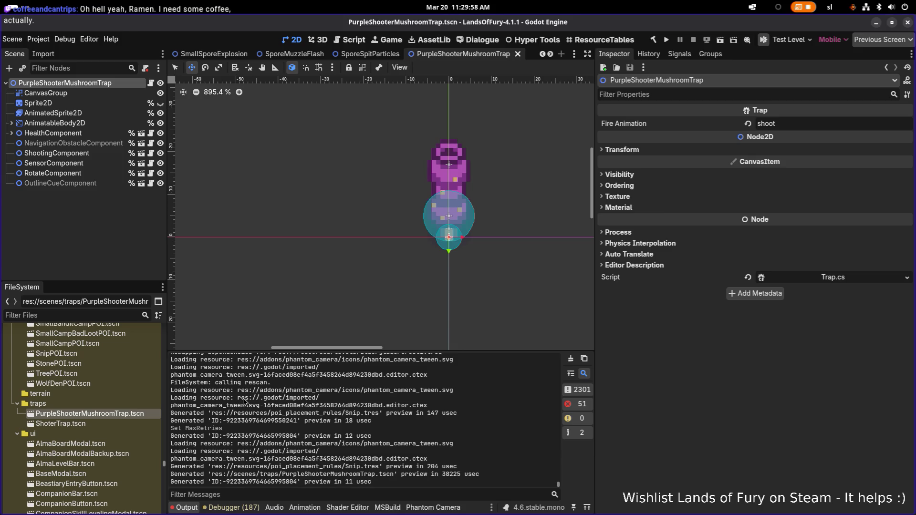
- Abandon duplicating the trap scene and switch over to Aseprite
key(ctrl+d)
key(Right)
key(Escape)
key(alt+Tab)
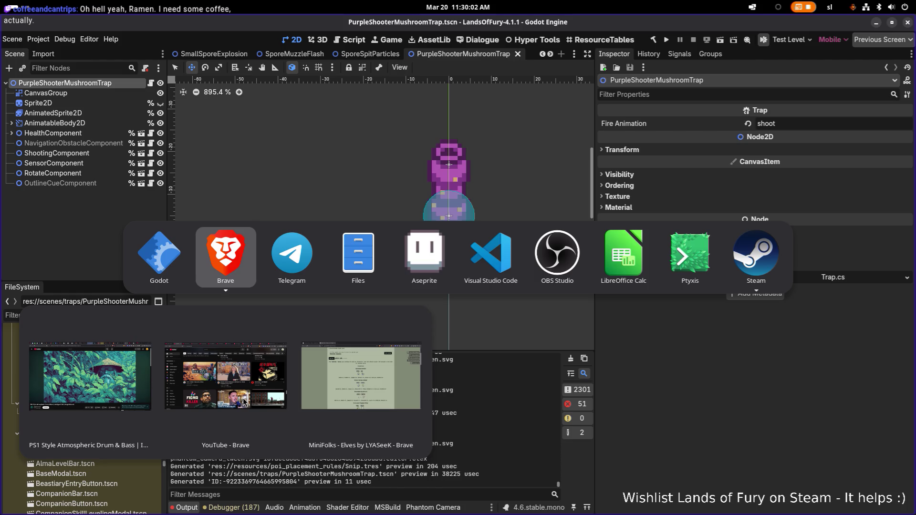
key(alt+Tab)
key(alt+Tab)
key(alt+Tab)
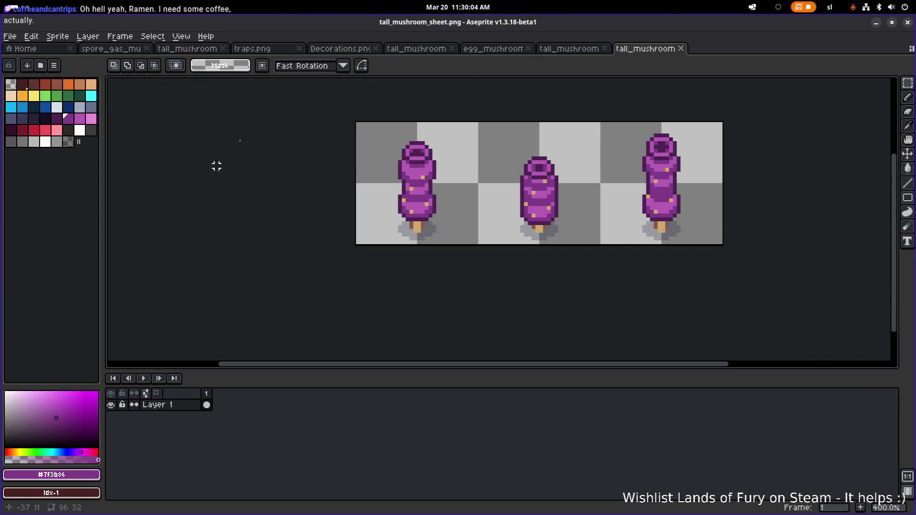
- Open the egg_mushroom sprite and add a second frame copied from frame 1
click(502, 50)
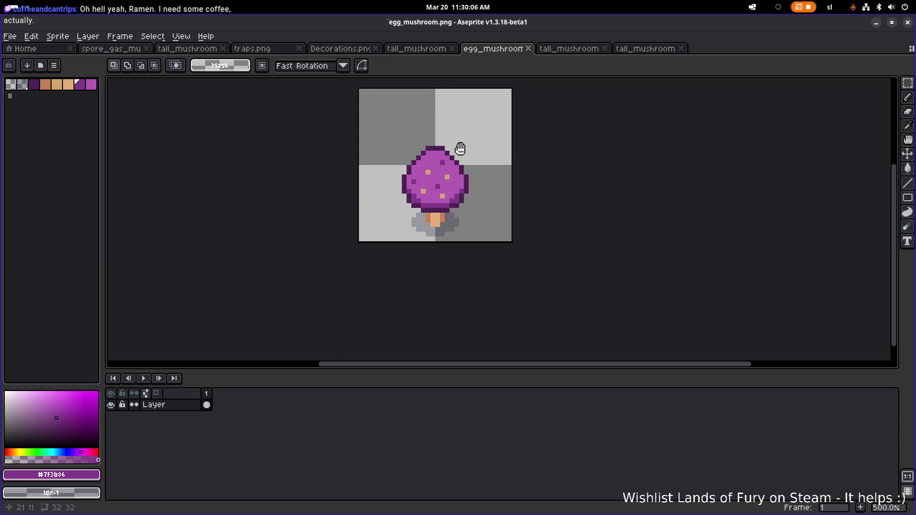
drag(460, 150, 424, 196)
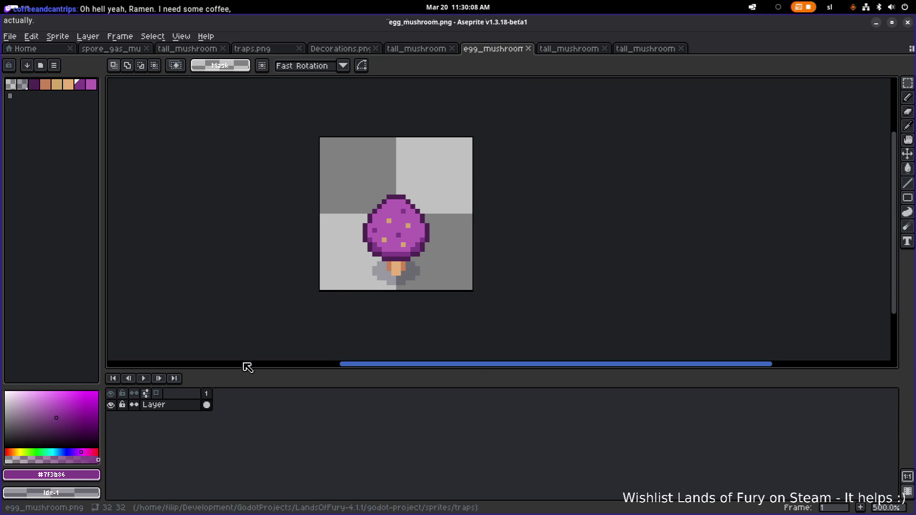
right_click(206, 394)
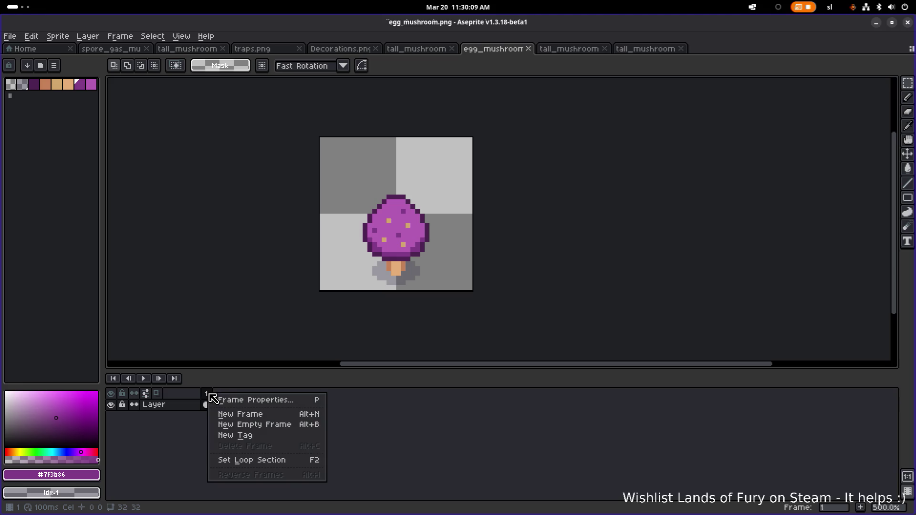
click(261, 418)
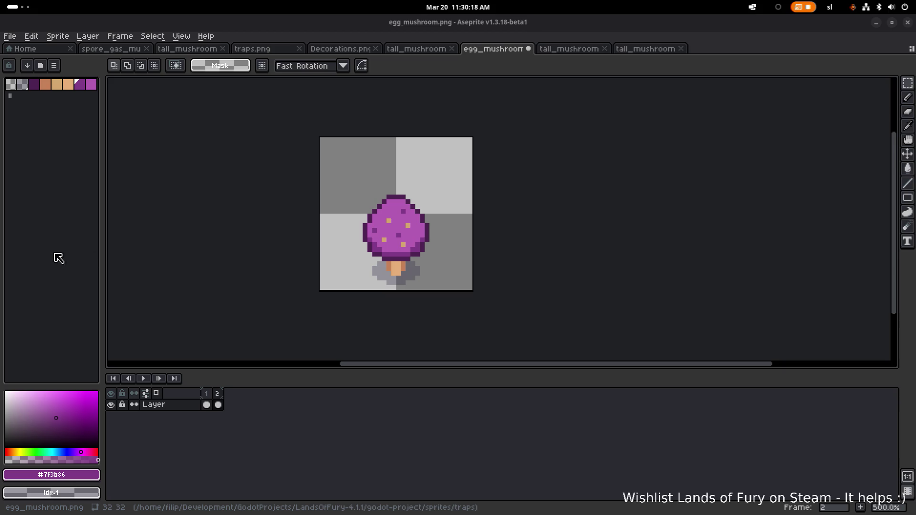
- Cancel the New Tag dialog without adding a tag and return to frame 2
click(218, 394)
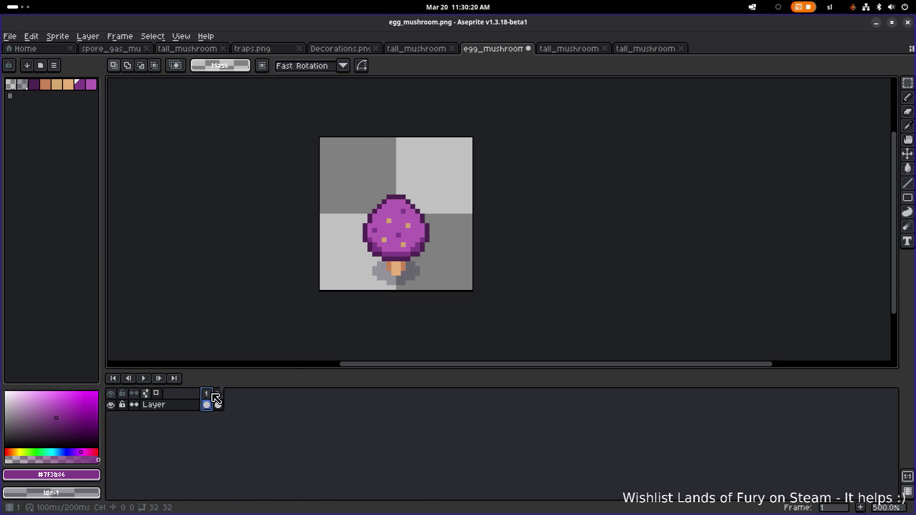
right_click(218, 394)
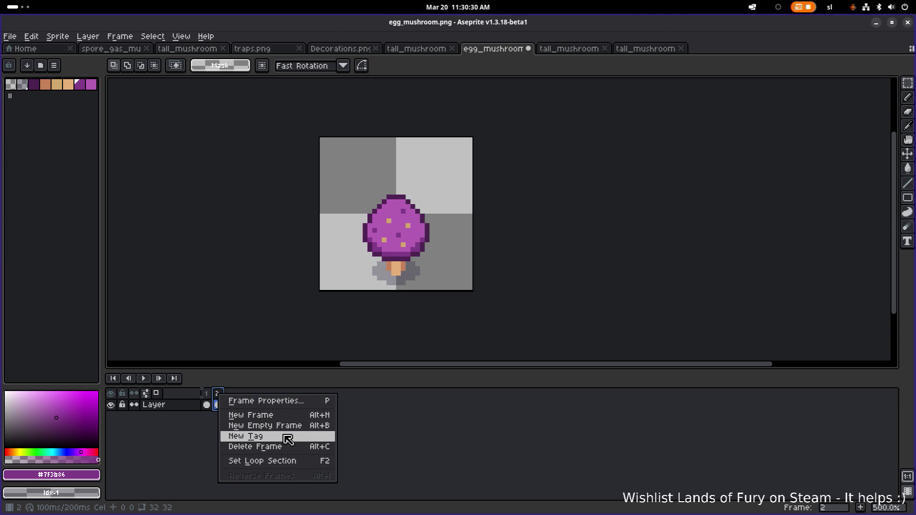
click(283, 441)
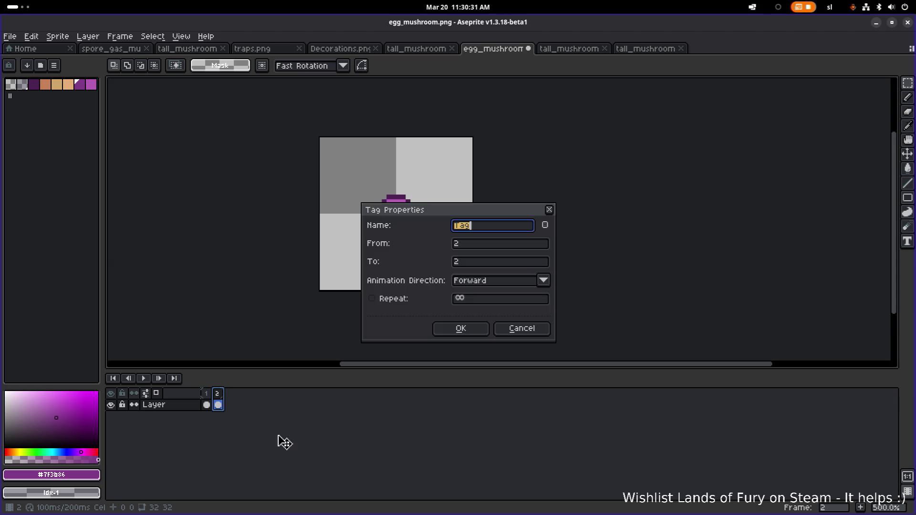
click(522, 330)
right_click(221, 396)
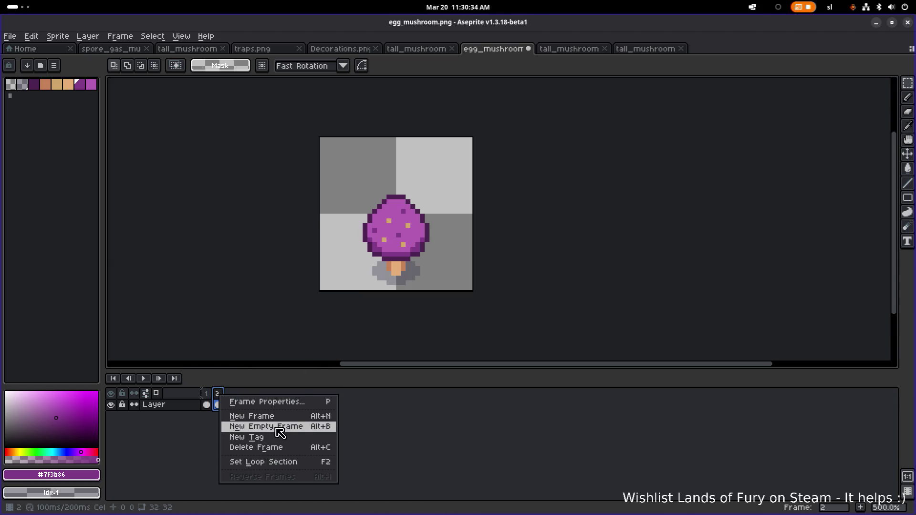
click(200, 430)
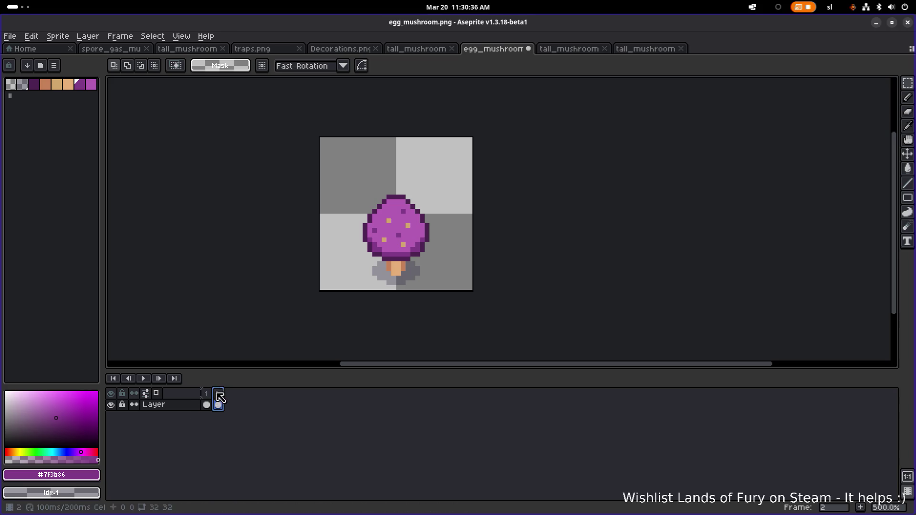
key(Left)
click(220, 395)
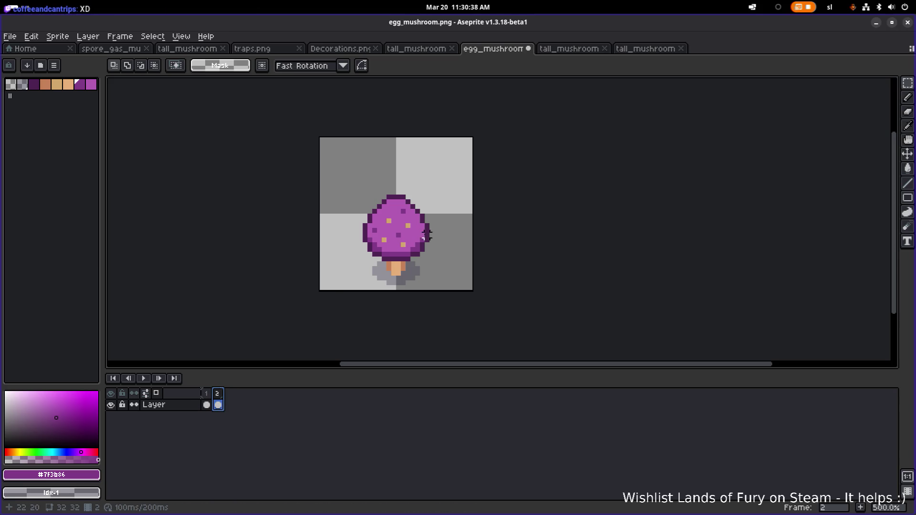
- Shift the mushroom cap in frame 2 down one pixel
scroll(384, 166, up, 2)
mouse_move(292, 141)
mouse_down()
mouse_move(491, 236)
mouse_move(491, 249)
mouse_up()
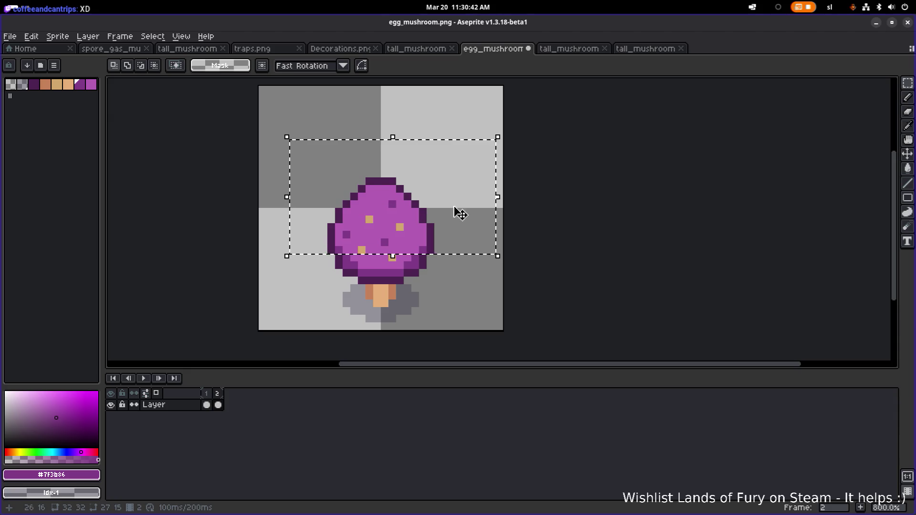
key(ctrl+d)
drag(320, 133, 483, 249)
drag(420, 202, 417, 208)
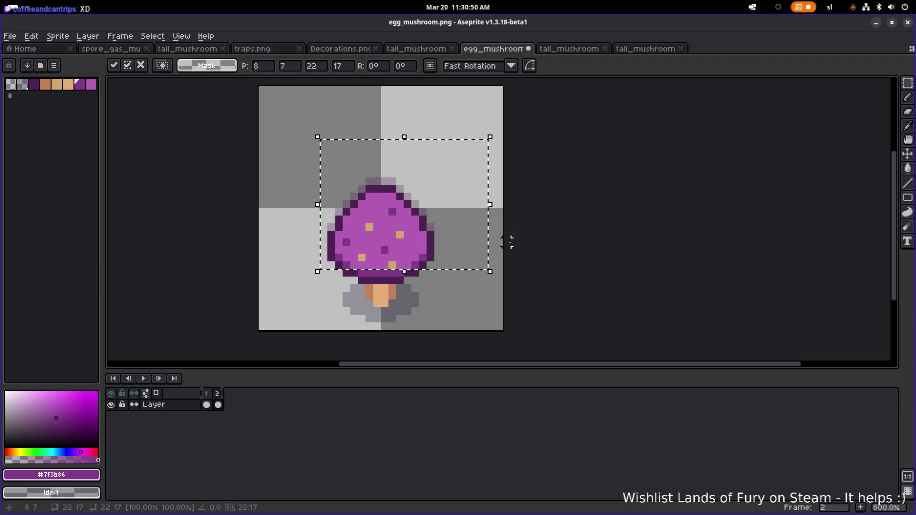
key(ctrl+d)
- Raise the upper part of the cap one pixel
drag(298, 156, 460, 256)
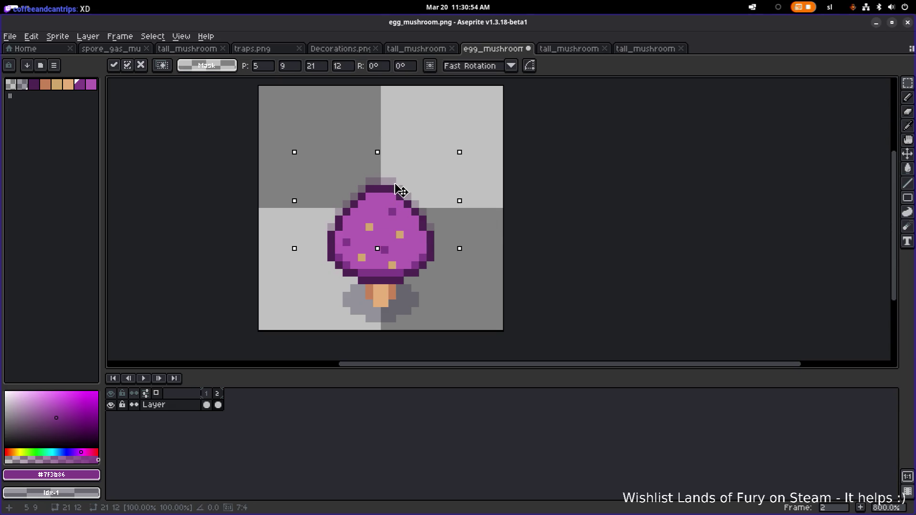
drag(401, 196, 400, 189)
key(ctrl+d)
mouse_move(329, 149)
mouse_down()
mouse_move(358, 178)
mouse_move(443, 219)
mouse_move(451, 232)
mouse_up()
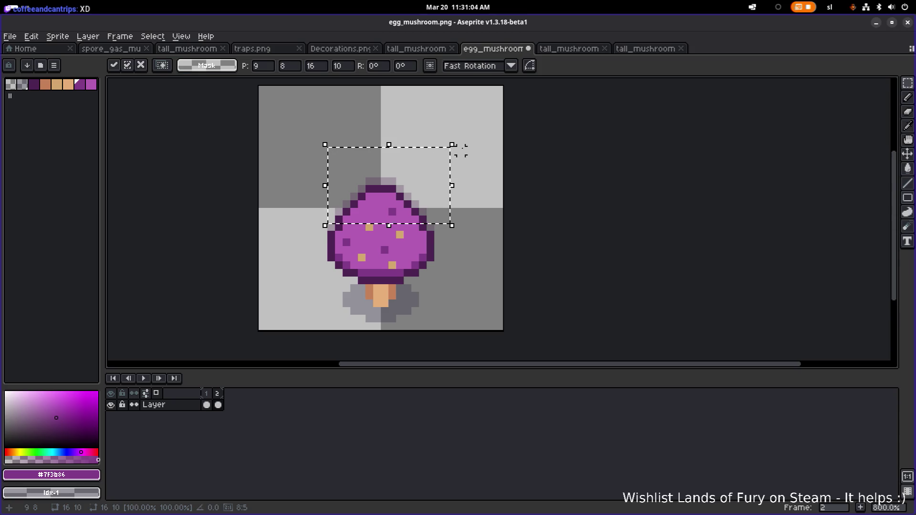
key(ctrl+d)
drag(322, 149, 444, 226)
key(ctrl+d)
- Add an extra tan spot to the cap, checking it against frame 1
key(i)
click(400, 235)
key(b)
click(369, 235)
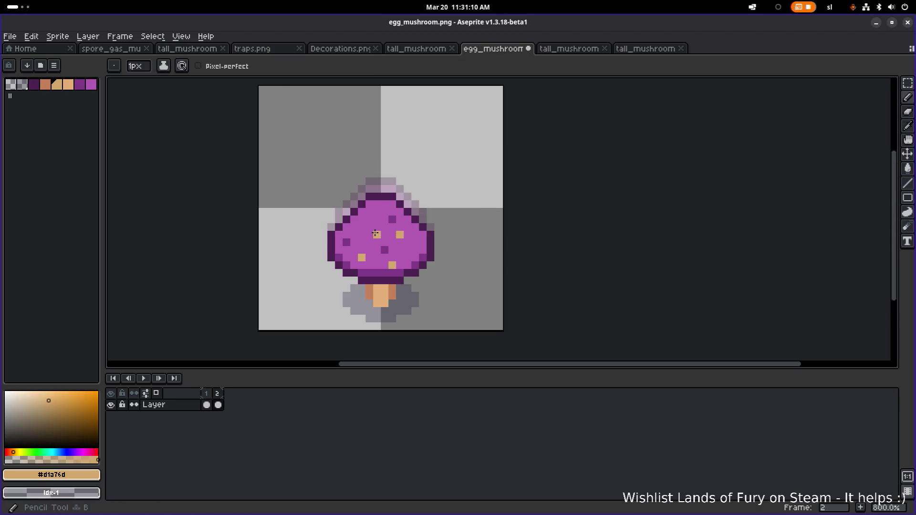
click(206, 405)
click(218, 404)
click(206, 394)
click(219, 393)
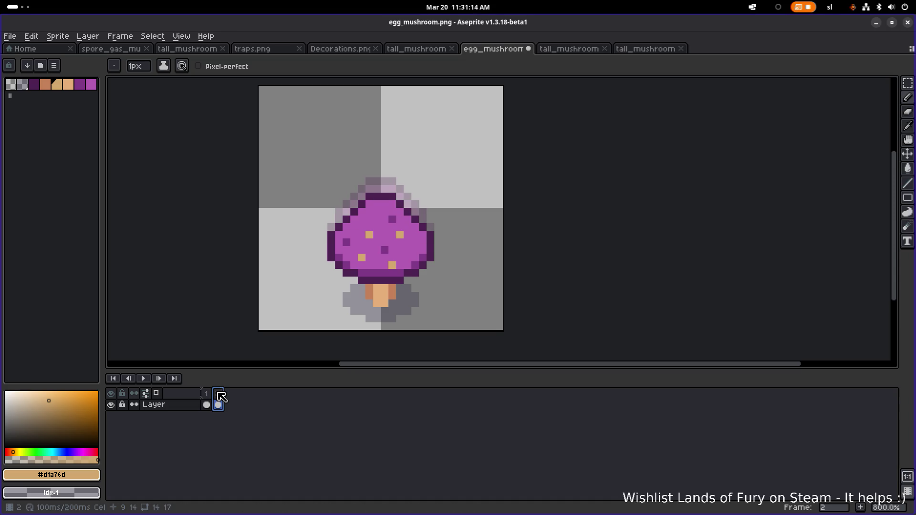
click(206, 393)
click(218, 393)
- Pull the cap's right side in by one pixel
key(m)
drag(453, 280, 411, 200)
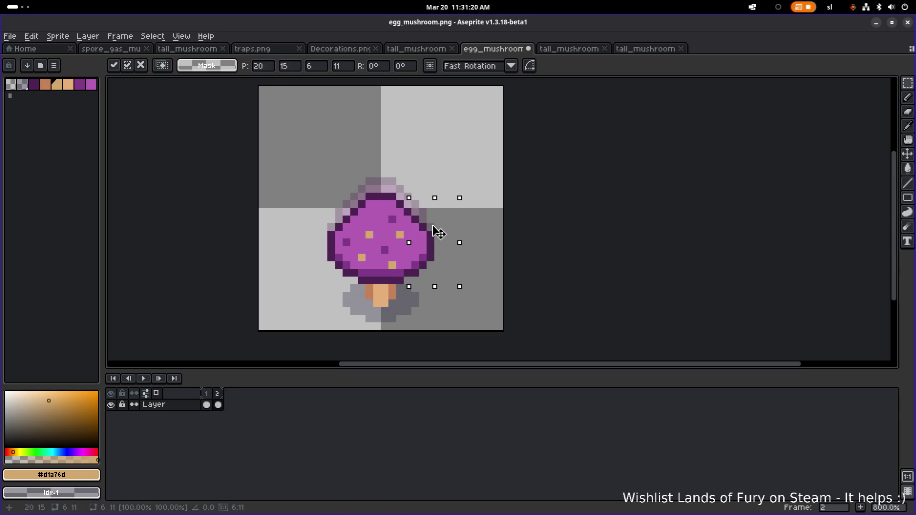
drag(433, 233, 426, 232)
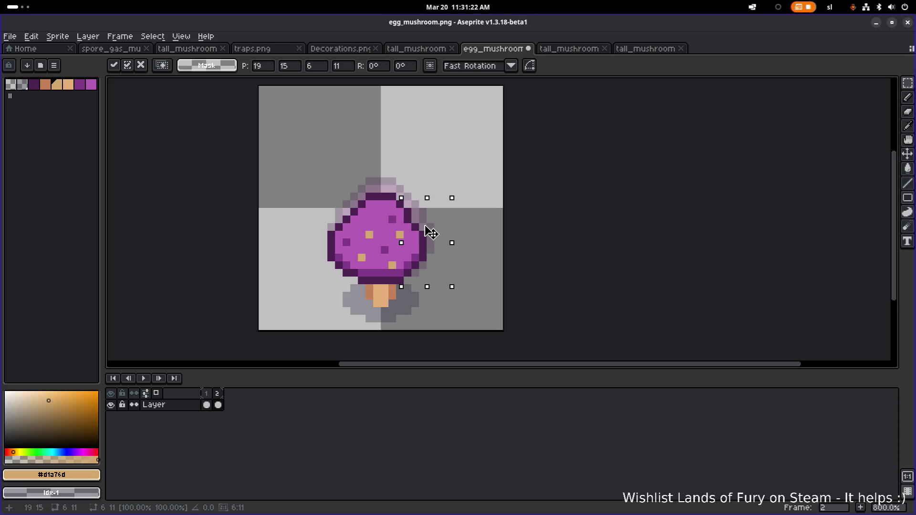
key(ctrl+d)
- Transform the cap's left side and top, then sample the cap's purple colour
mouse_move(293, 288)
mouse_down()
mouse_move(338, 214)
mouse_move(361, 213)
mouse_up()
mouse_move(296, 207)
mouse_down()
mouse_move(352, 287)
mouse_move(334, 265)
mouse_move(344, 269)
mouse_up()
mouse_move(434, 156)
mouse_down()
mouse_move(351, 198)
mouse_move(346, 219)
mouse_up()
click(386, 186)
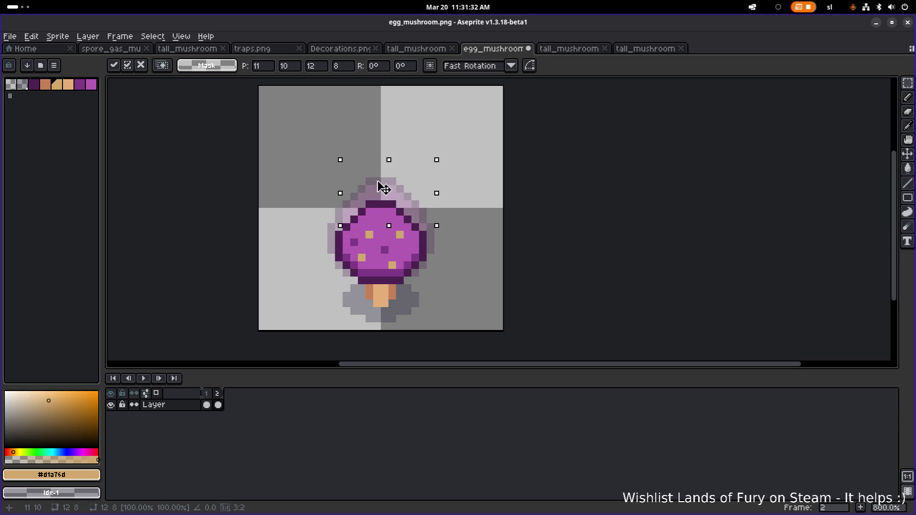
key(Return)
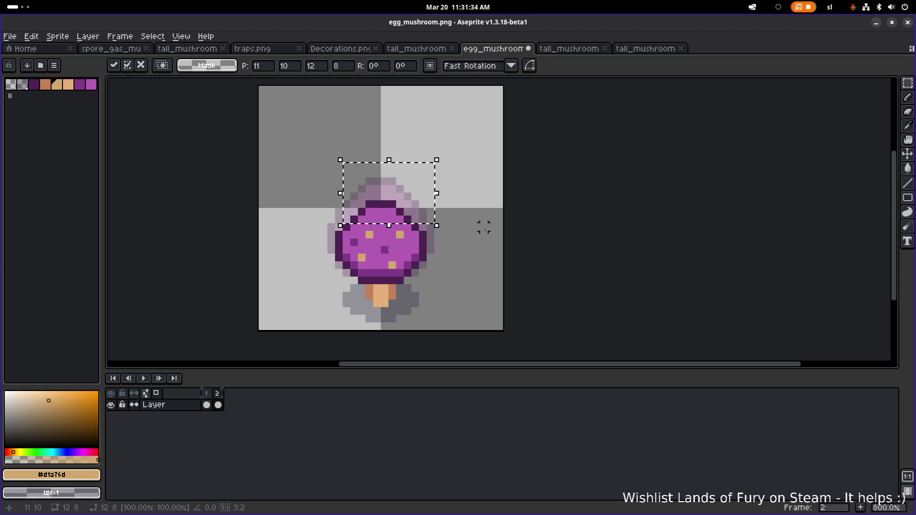
key(ctrl+d)
key(i)
alt+click(391, 242)
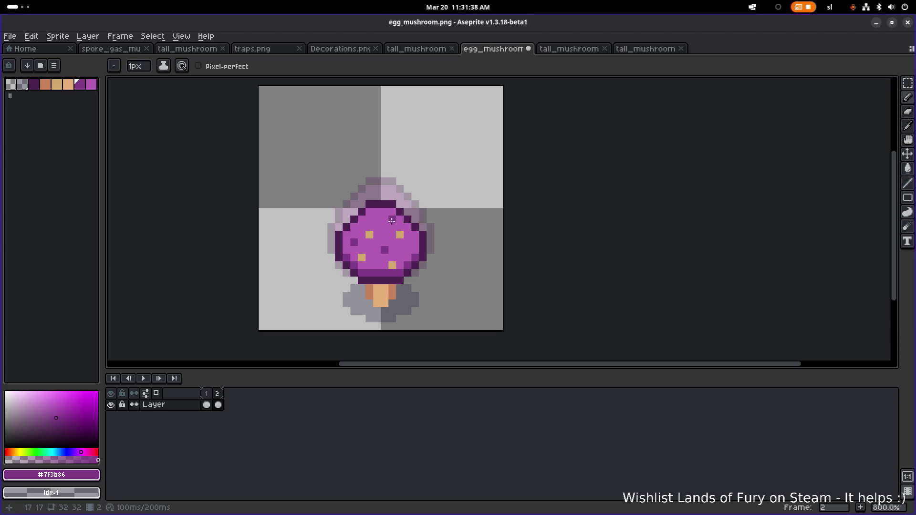
- Play the two-frame animation and compare frames 1 and 2
click(207, 405)
click(218, 400)
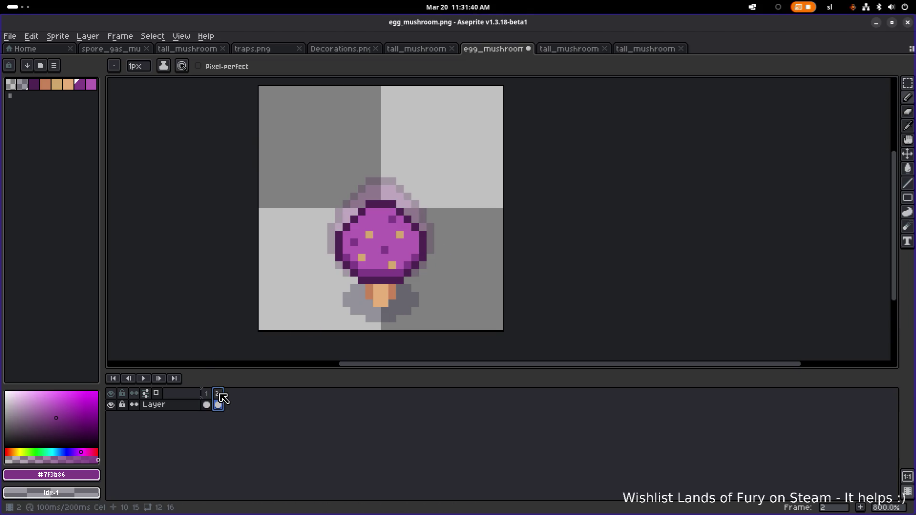
click(207, 401)
click(145, 379)
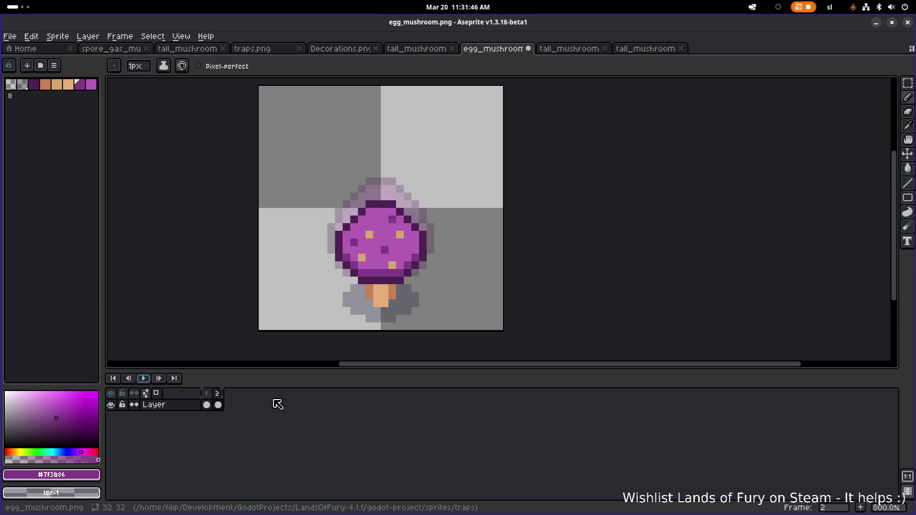
click(217, 395)
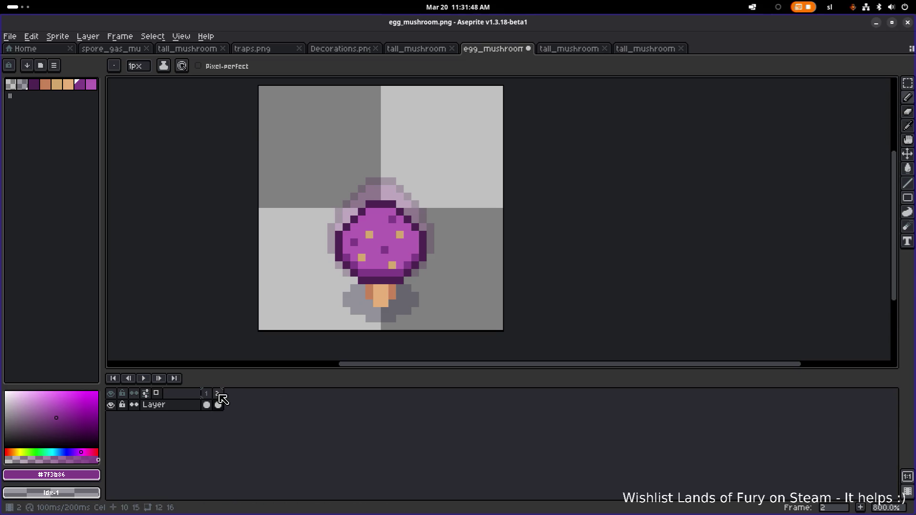
click(206, 404)
click(218, 404)
click(206, 405)
click(217, 405)
scroll(272, 328, down, 3)
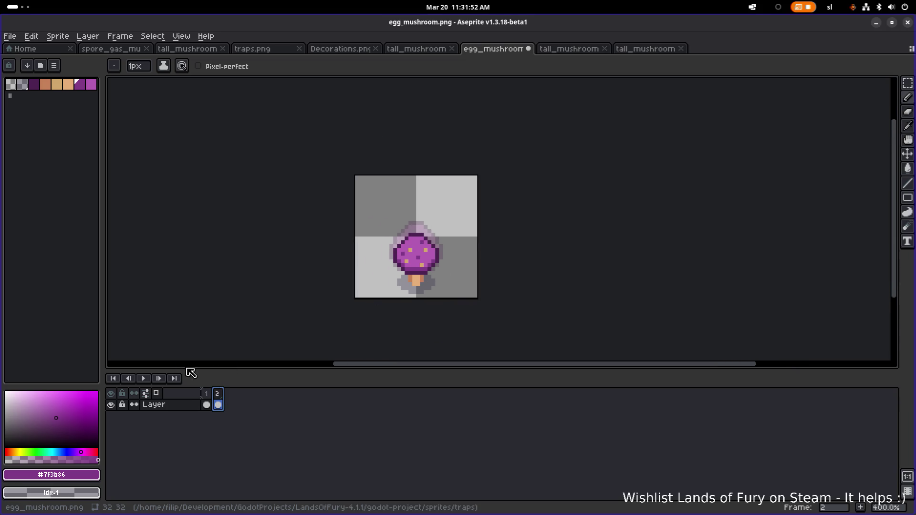
click(145, 378)
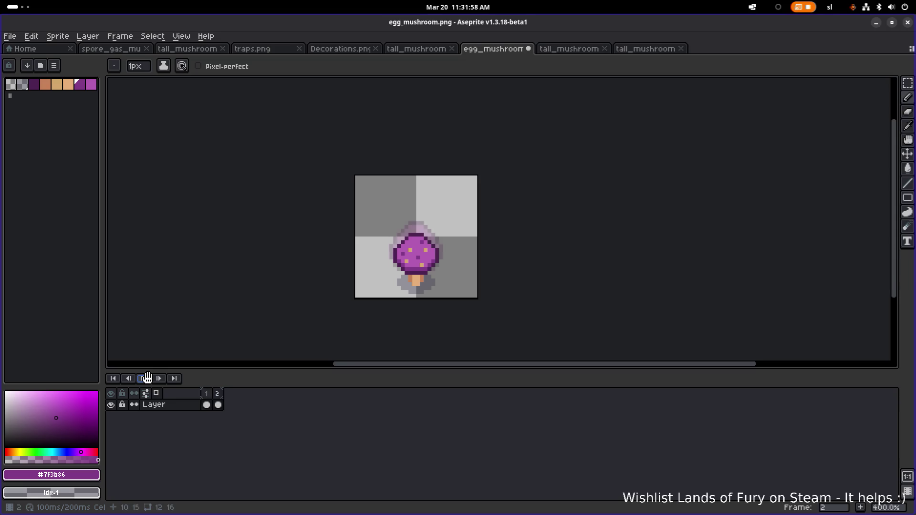
click(217, 393)
scroll(409, 233, up, 1)
- Turn on onion skinning to show the previous frame
key(m)
drag(370, 209, 499, 287)
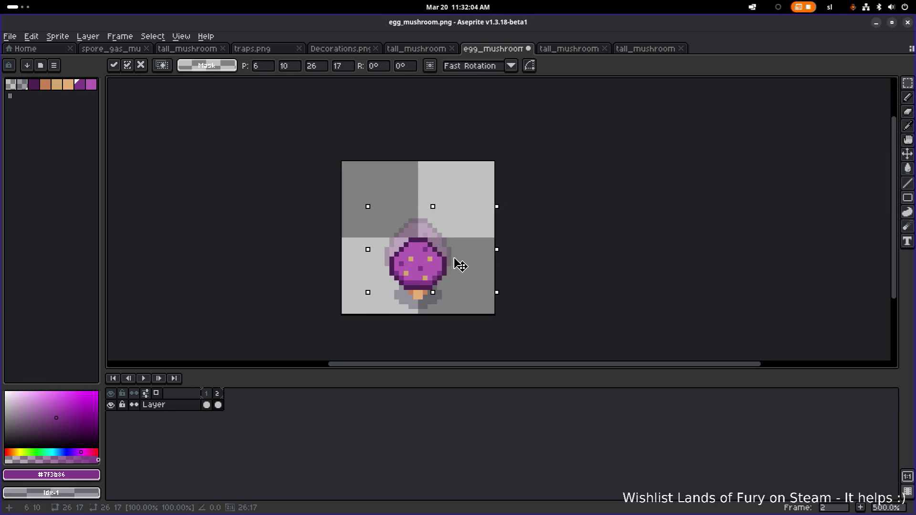
click(565, 229)
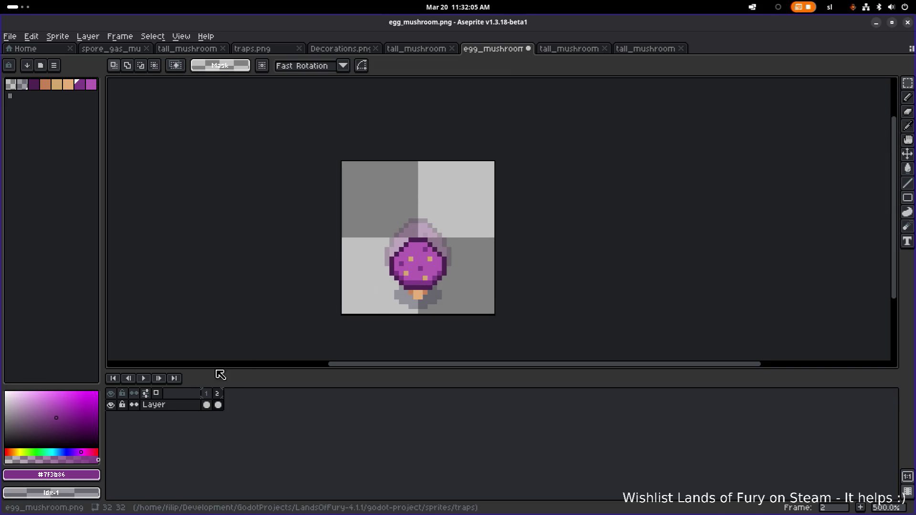
click(148, 378)
scroll(353, 252, down, 2)
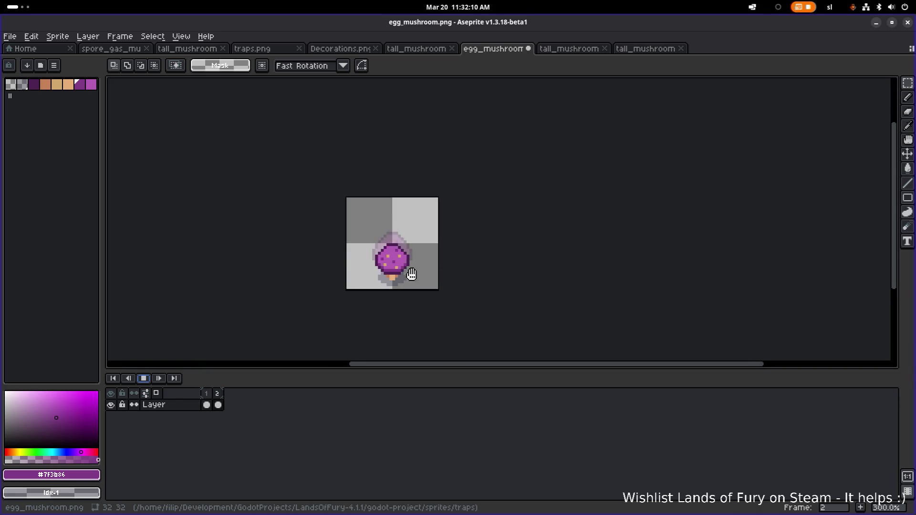
click(152, 394)
scroll(358, 274, up, 2)
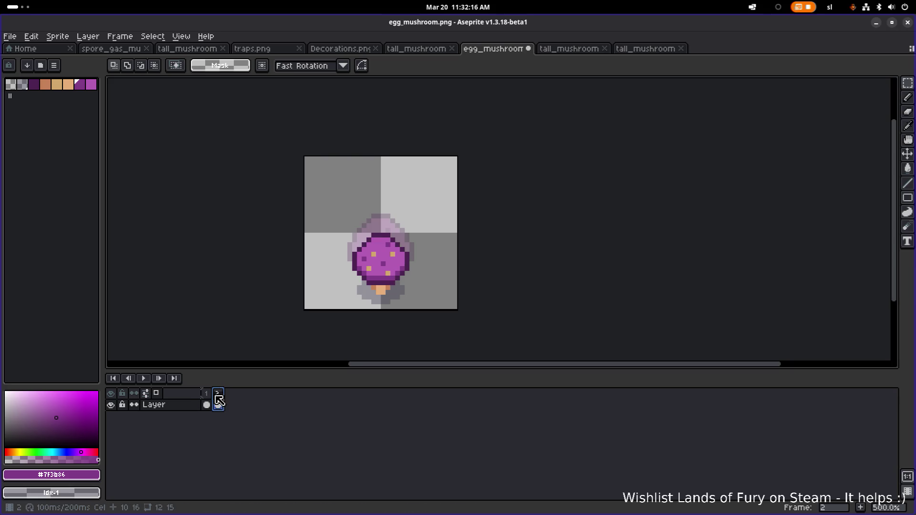
- Replay the animation and stop on frame 2
click(143, 378)
scroll(296, 268, down, 4)
scroll(354, 274, up, 3)
drag(353, 275, 484, 280)
click(154, 380)
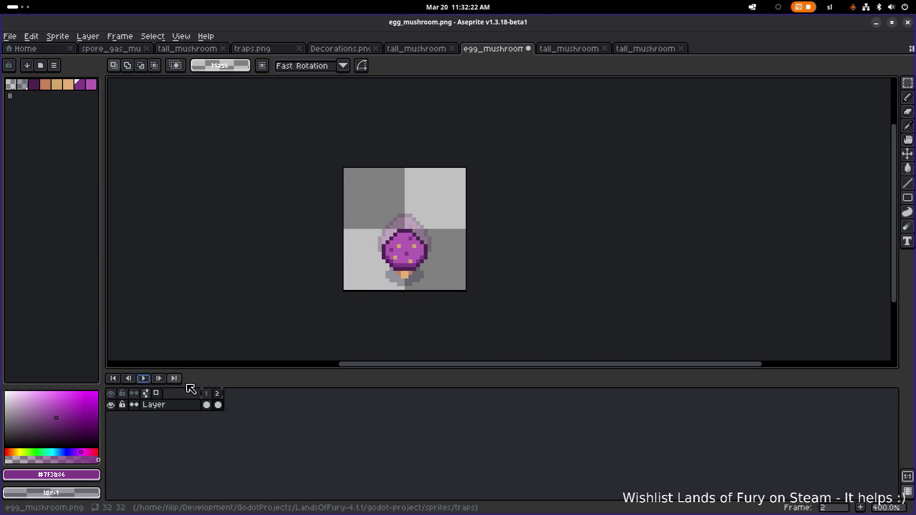
click(217, 395)
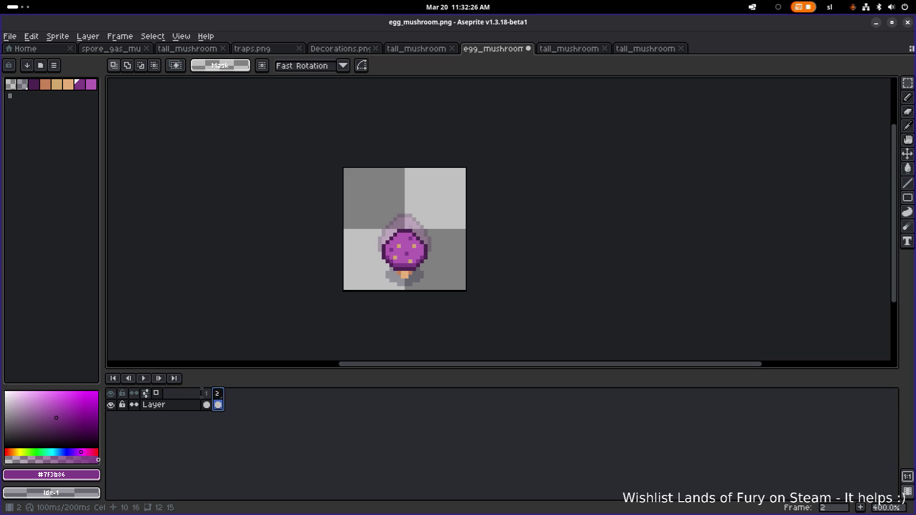
key(Left)
key(Right)
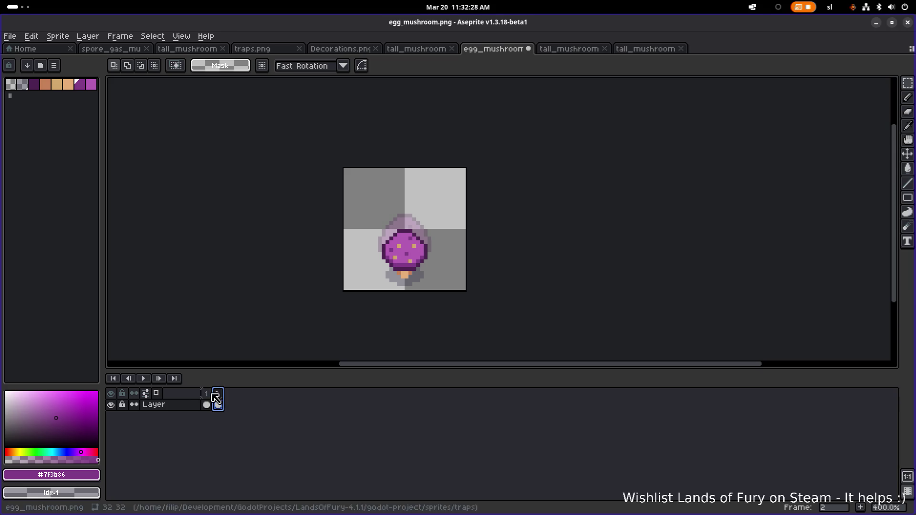
- Add a third frame after frame 2
right_click(219, 395)
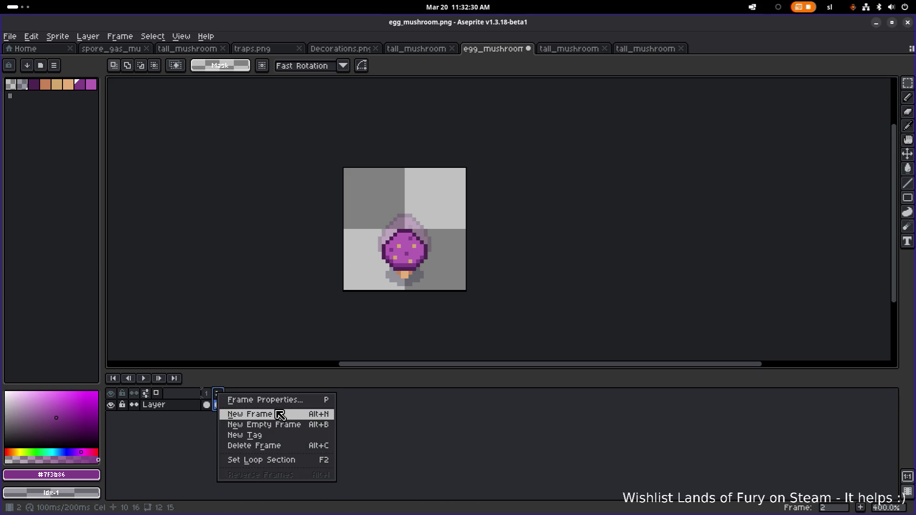
click(290, 419)
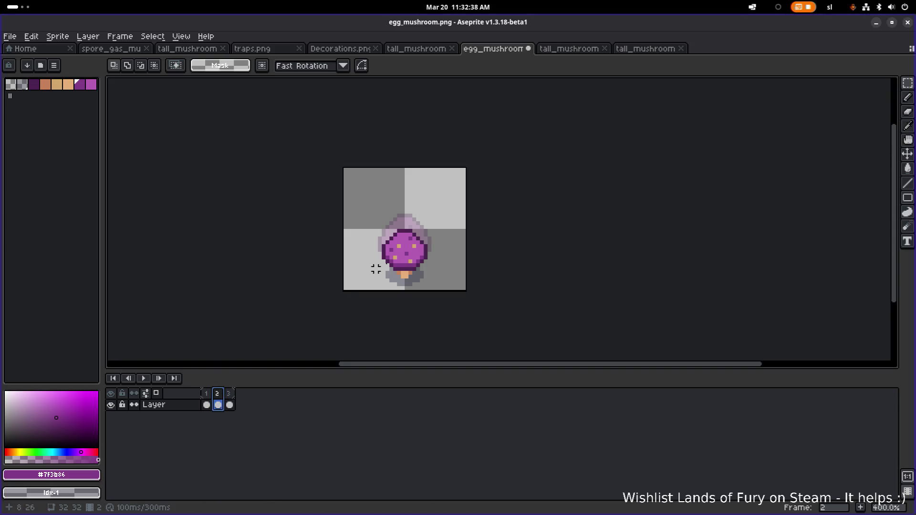
scroll(377, 266, up, 2)
key(Left)
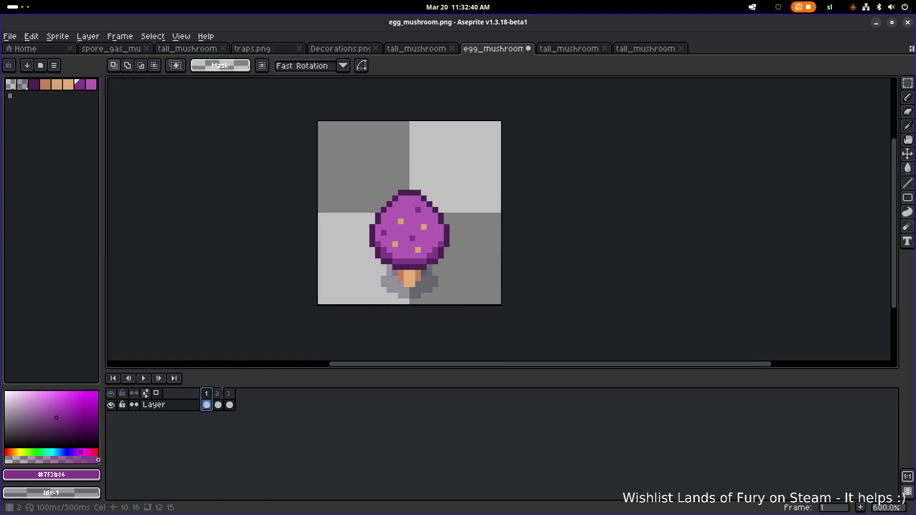
key(Right)
scroll(372, 210, up, 2)
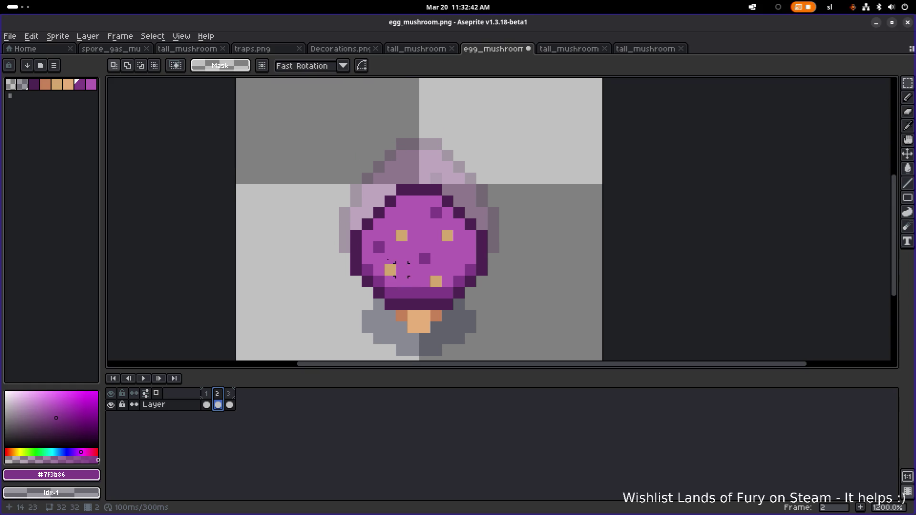
- Redraw frame 2's cap outline in dark purple with a pointed tip
key(i)
click(372, 210)
key(b)
click(407, 173)
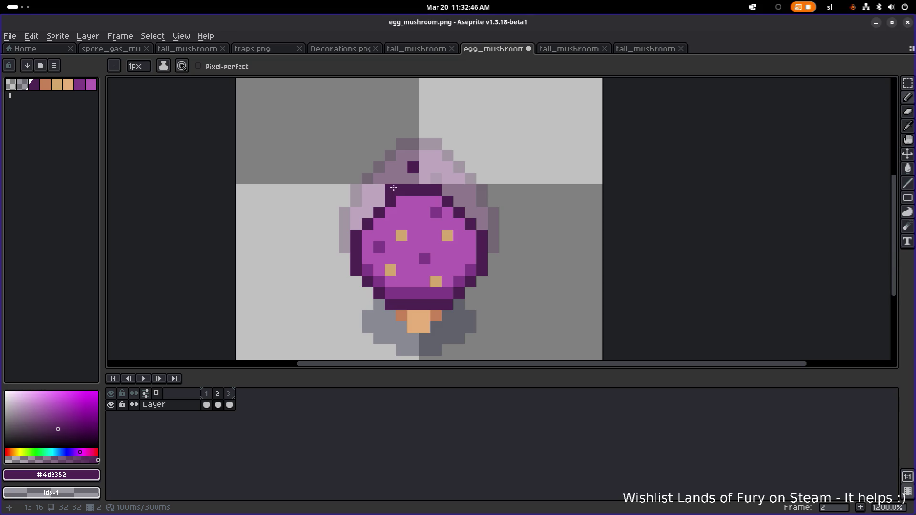
shift+click(369, 213)
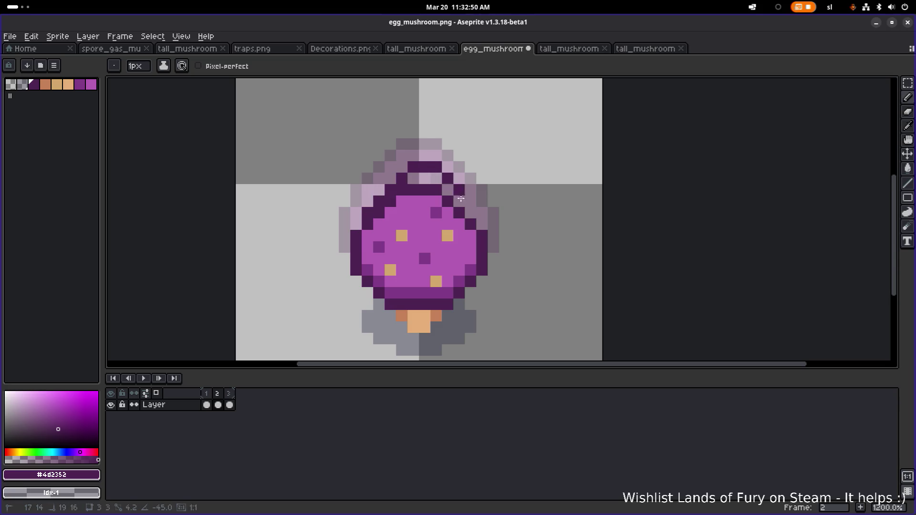
key(alt)
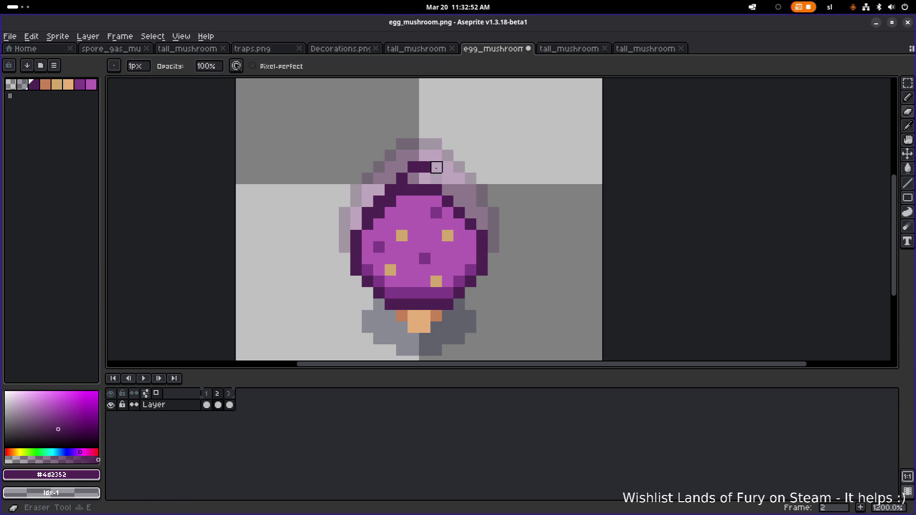
click(435, 178)
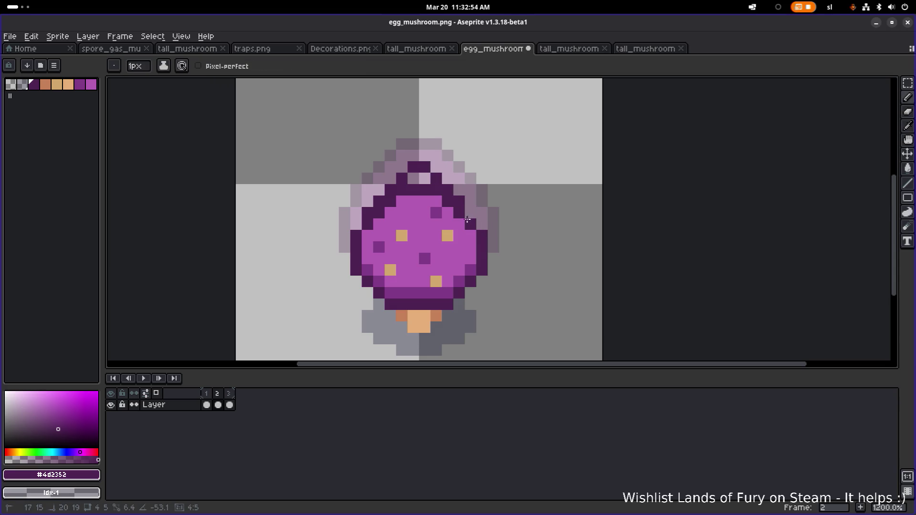
click(400, 203)
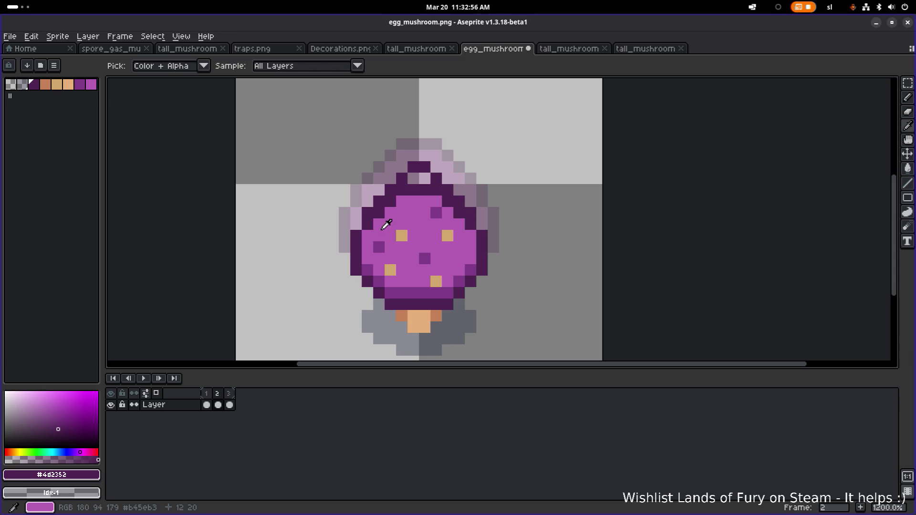
- Repaint the leftover old outline pixels inside the cap with the pink cap colour
alt+click(383, 221)
click(391, 202)
click(406, 193)
click(424, 189)
click(425, 178)
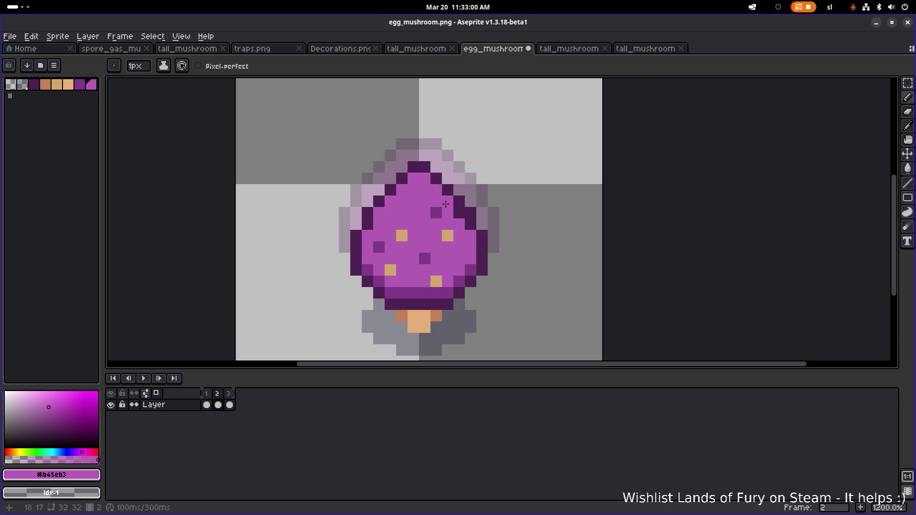
scroll(454, 212, down, 3)
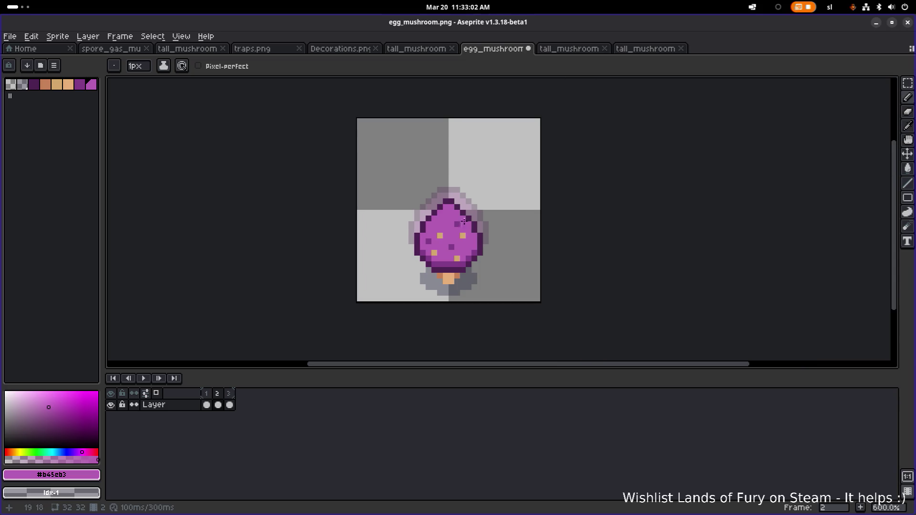
scroll(451, 206, up, 1)
scroll(452, 206, up, 3)
alt+click(412, 212)
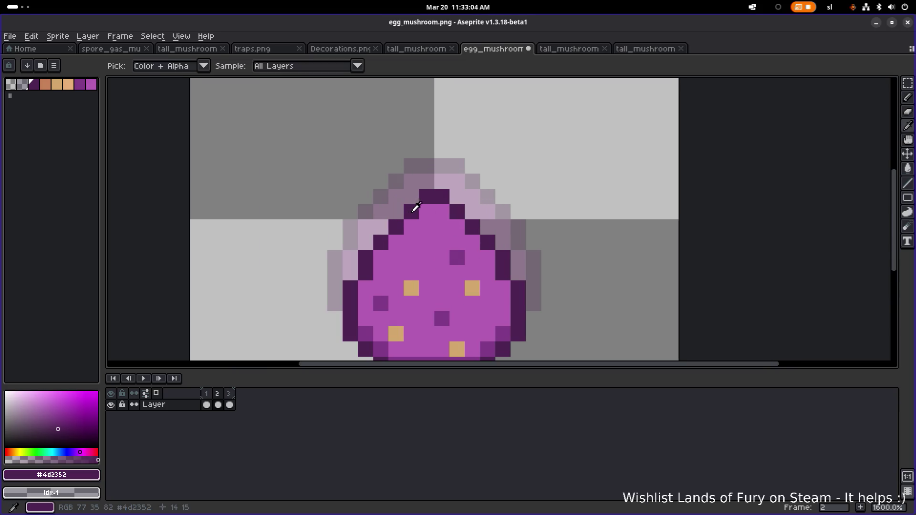
scroll(439, 205, down, 3)
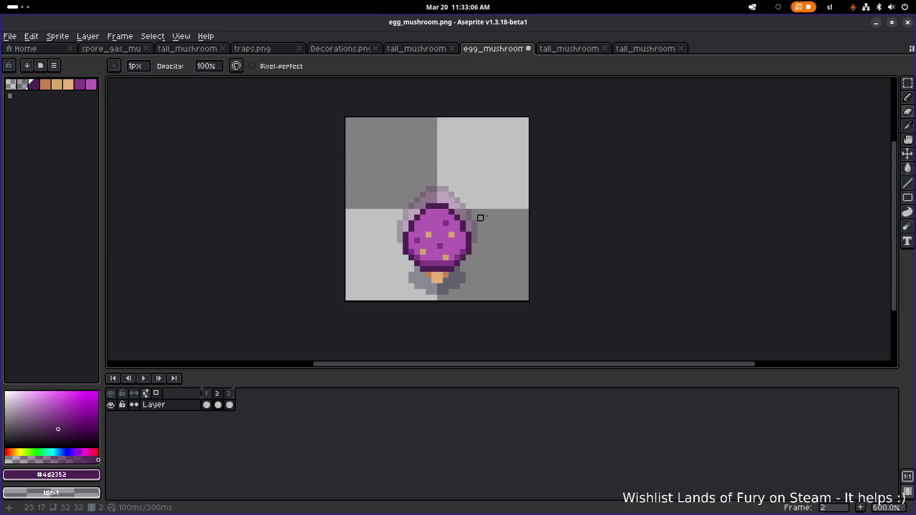
click(229, 396)
click(206, 405)
click(143, 379)
scroll(347, 252, down, 3)
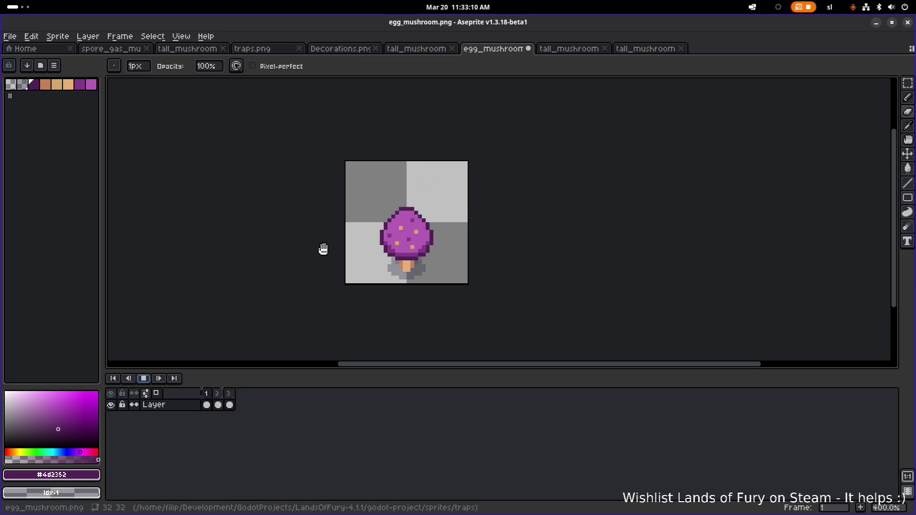
scroll(453, 254, down, 2)
scroll(453, 254, up, 2)
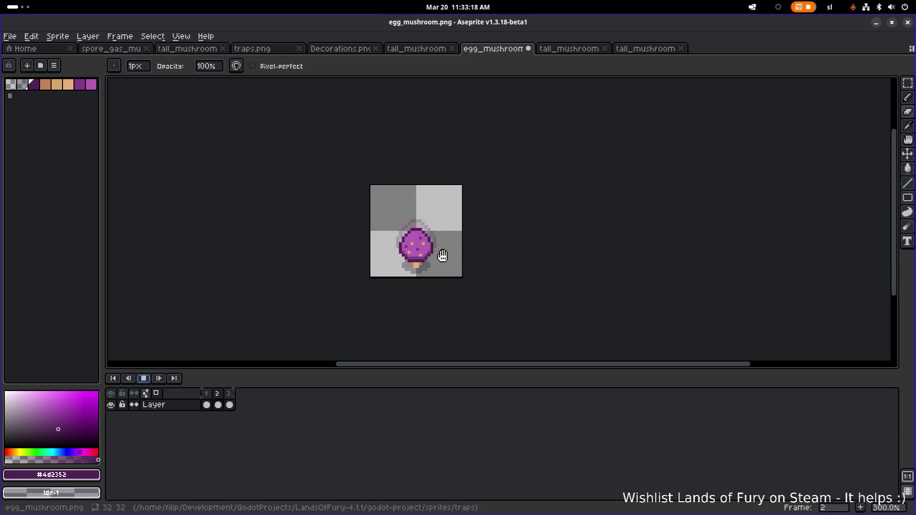
scroll(436, 250, up, 3)
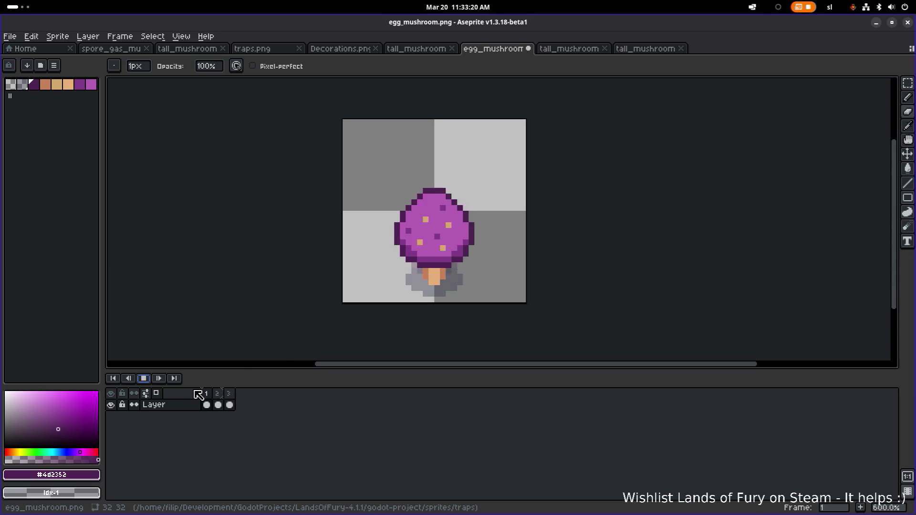
click(143, 379)
click(206, 393)
click(217, 393)
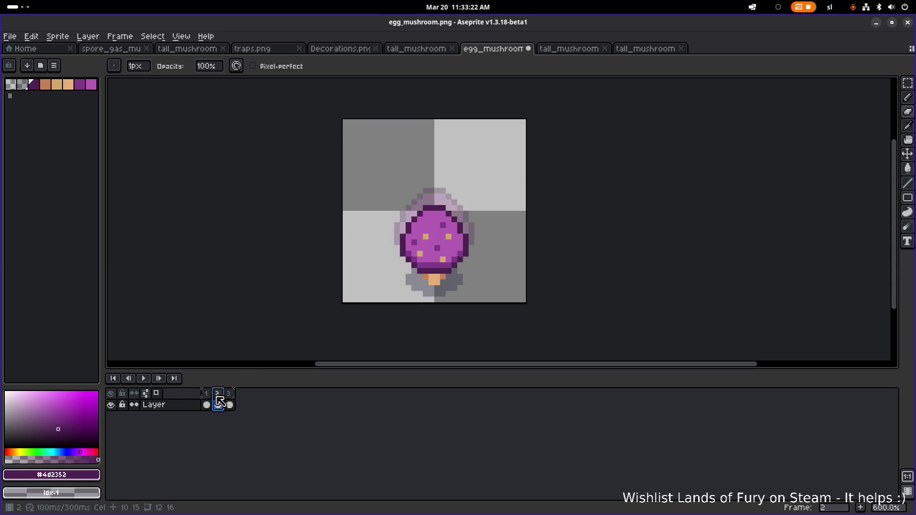
scroll(411, 269, up, 3)
click(229, 394)
click(218, 393)
click(208, 394)
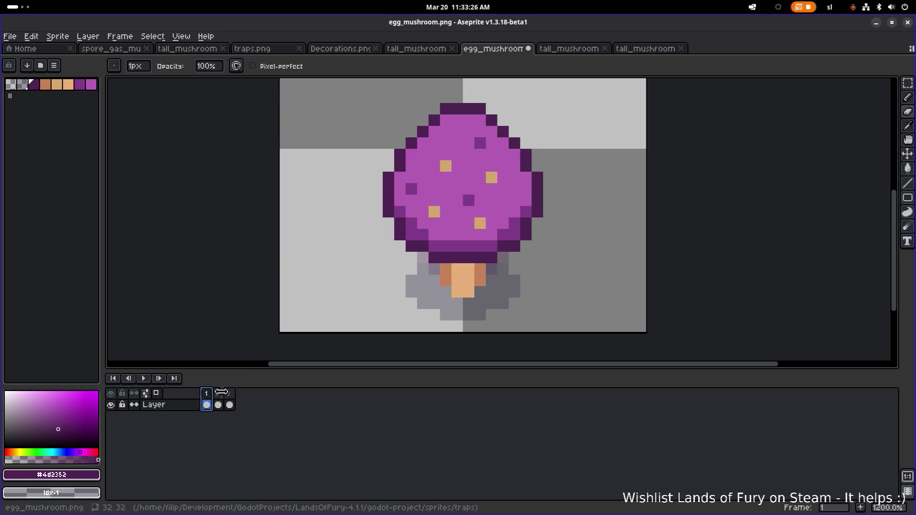
click(230, 394)
key(Right)
click(231, 400)
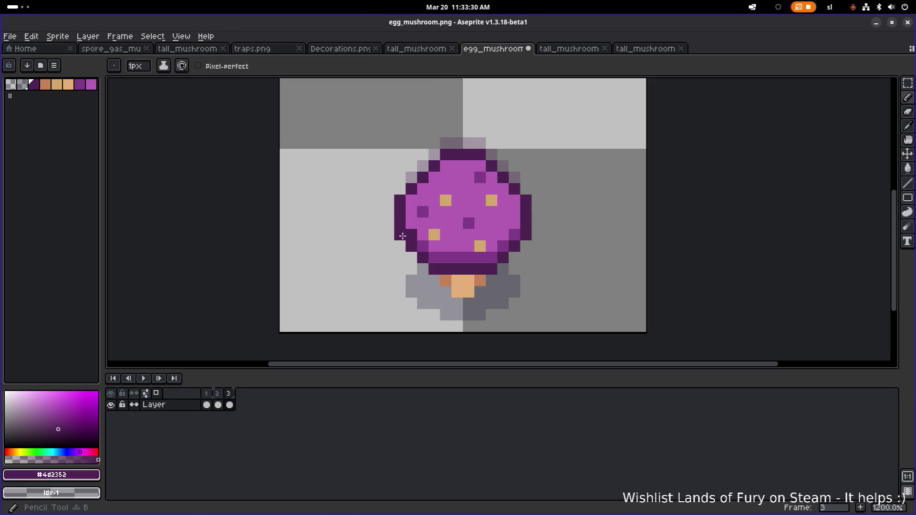
scroll(480, 255, down, 3)
scroll(481, 255, up, 6)
key(b)
scroll(530, 256, down, 3)
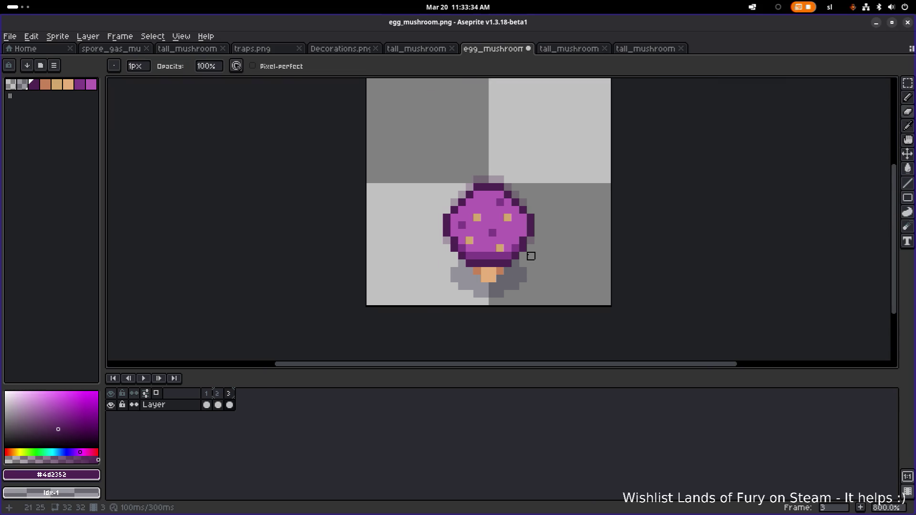
click(144, 379)
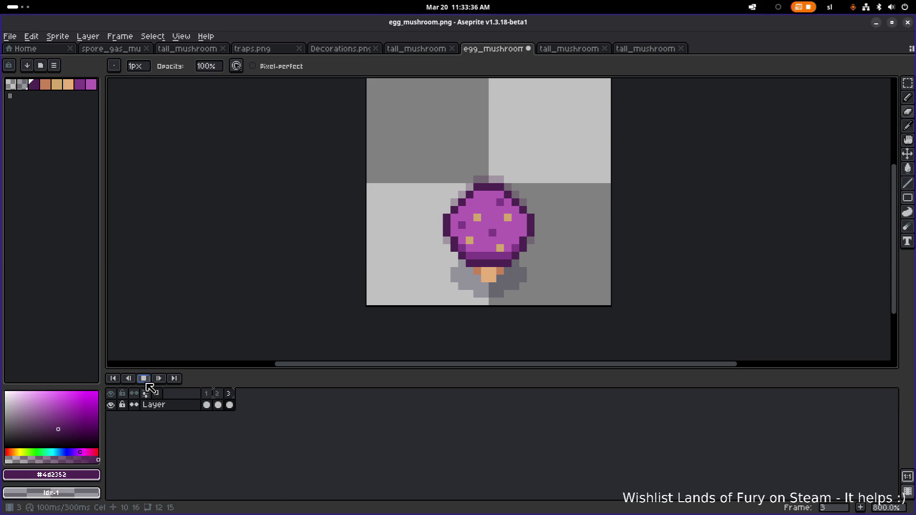
scroll(302, 280, down, 4)
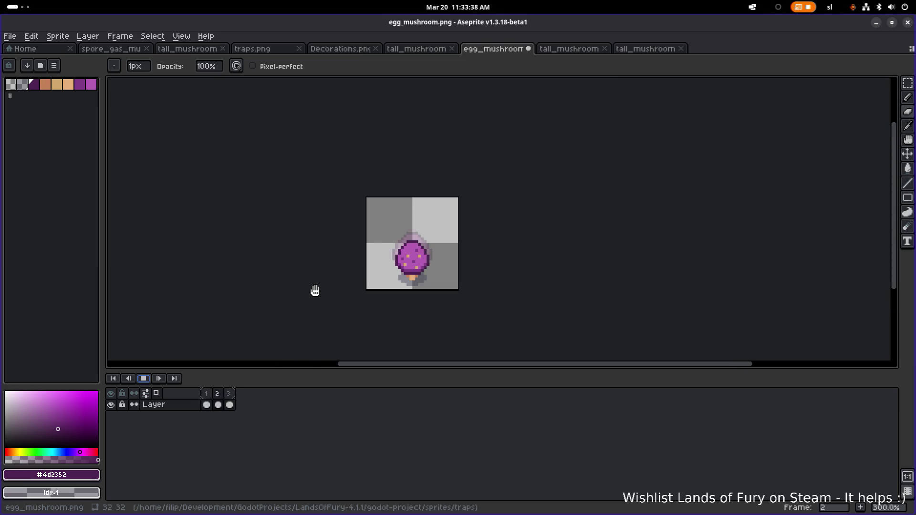
scroll(315, 291, down, 2)
scroll(315, 291, up, 1)
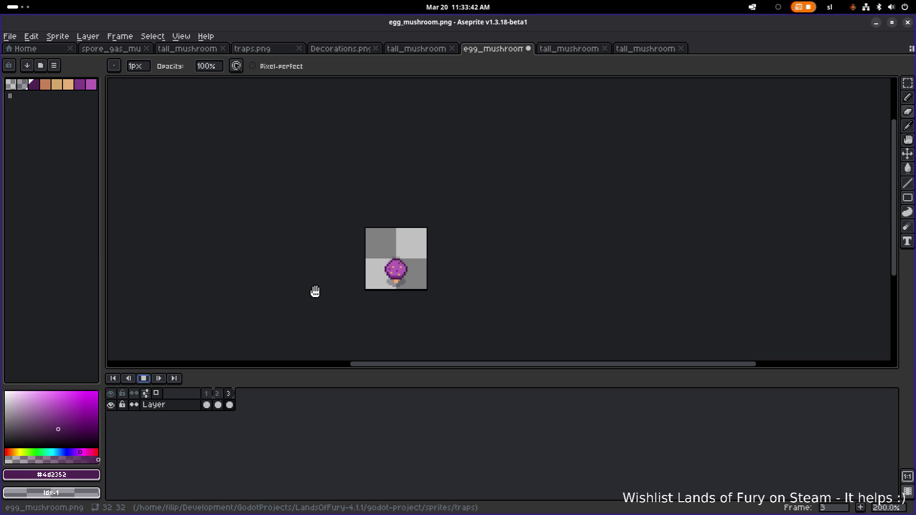
scroll(332, 290, up, 3)
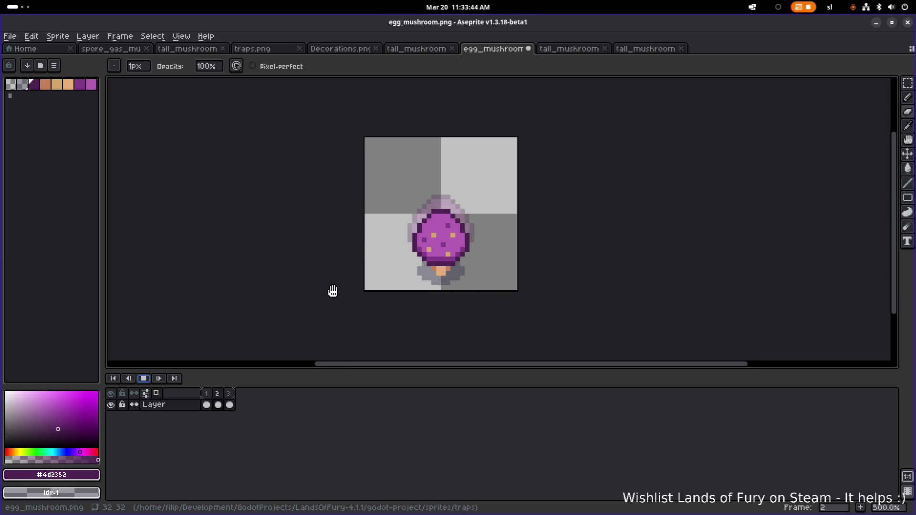
click(217, 404)
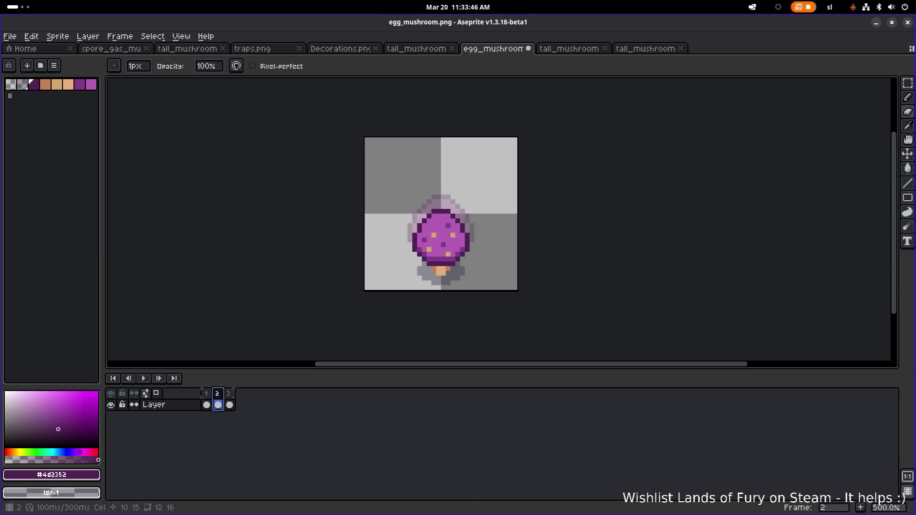
click(232, 397)
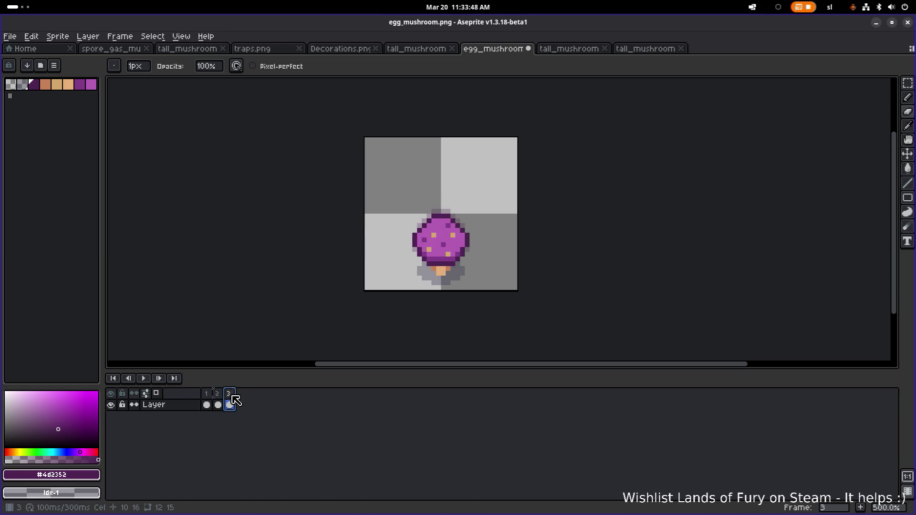
key(Home)
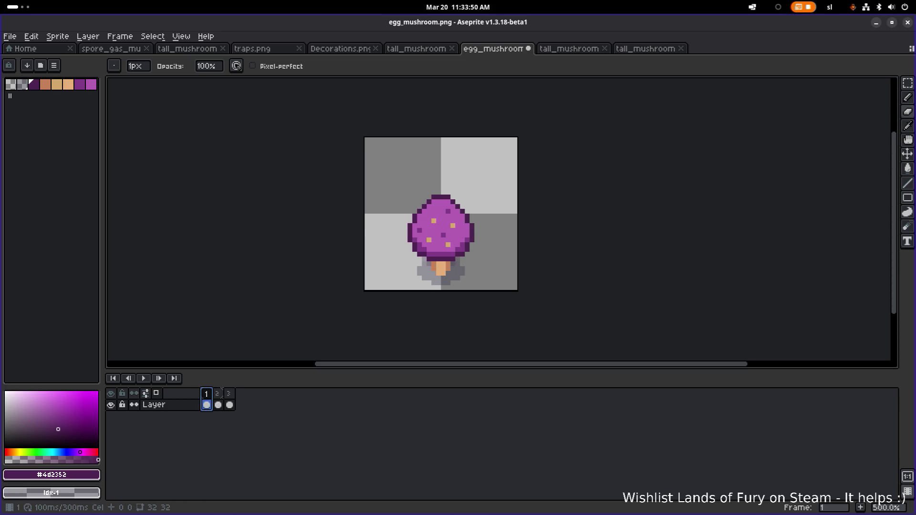
key(Right)
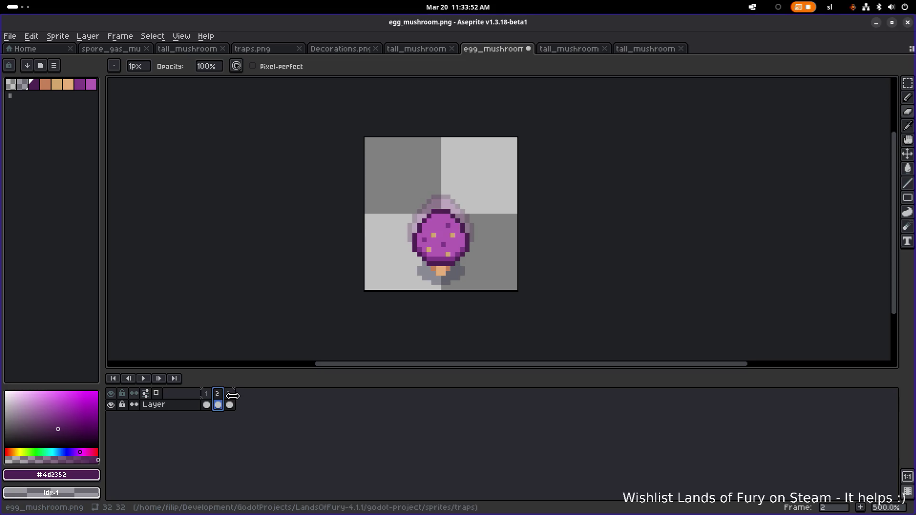
click(209, 397)
click(218, 397)
click(210, 396)
click(218, 397)
scroll(401, 259, up, 4)
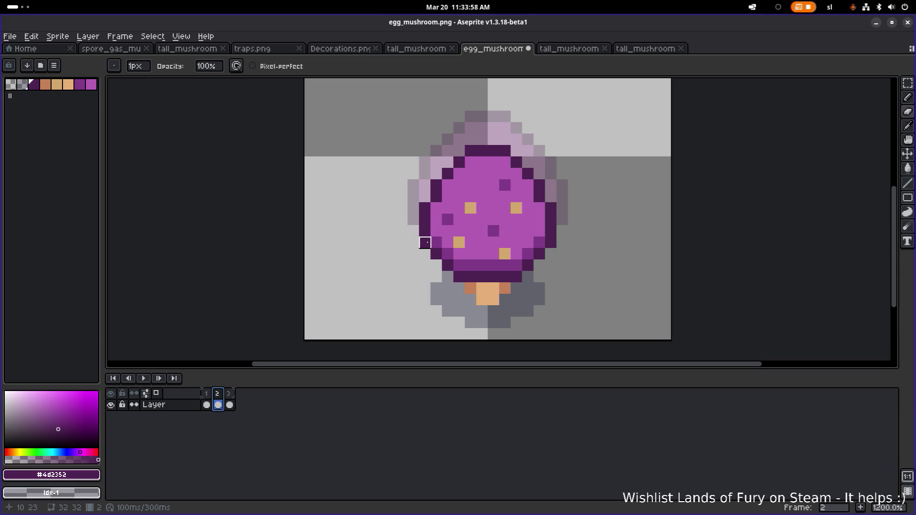
- Switch to the Eraser, step to frame 3 and play the three-frame animation centred in view
key(e)
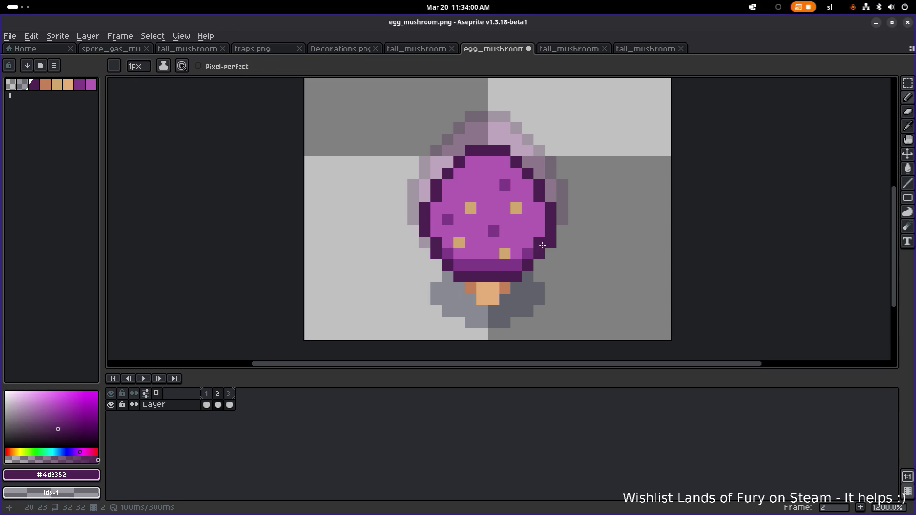
key(e)
scroll(551, 254, down, 4)
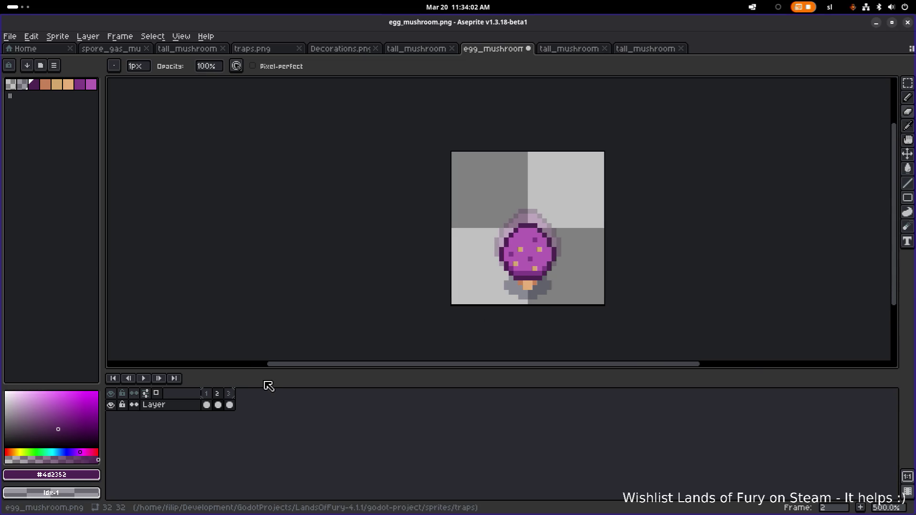
click(207, 405)
click(218, 405)
click(229, 405)
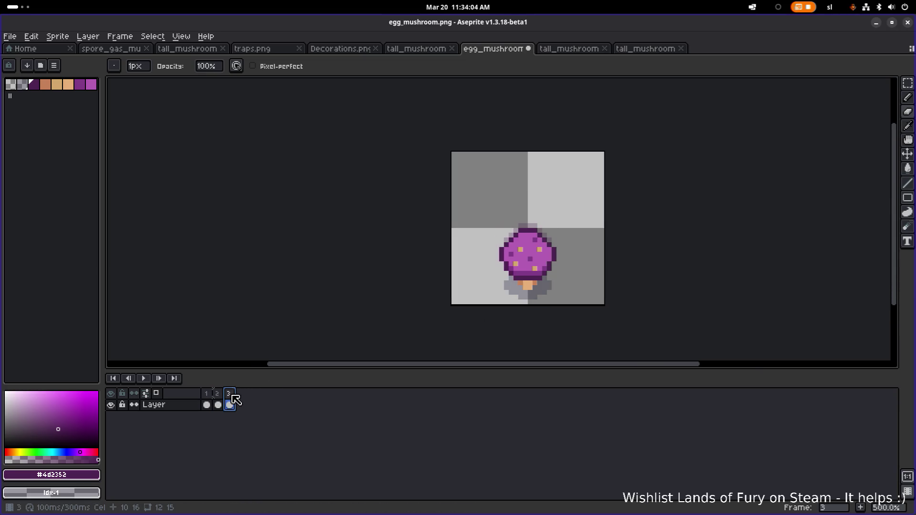
click(146, 378)
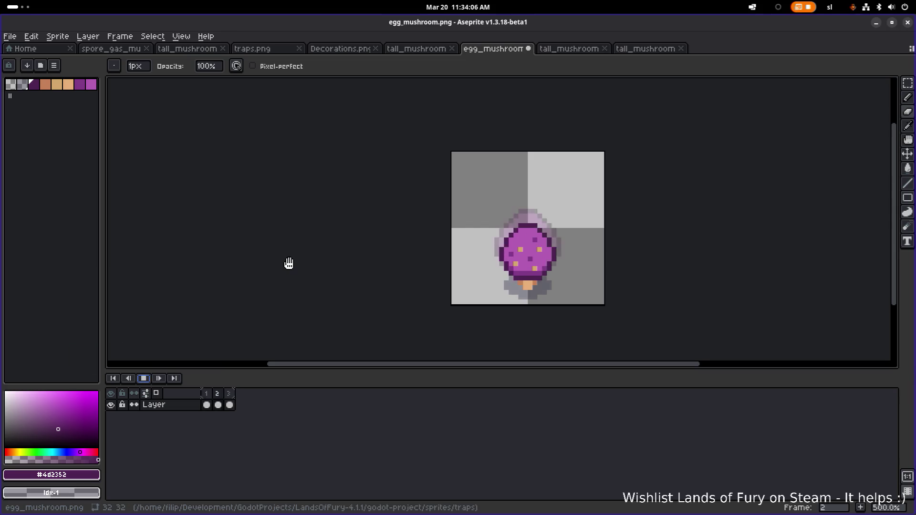
scroll(288, 262, down, 3)
drag(309, 270, 211, 279)
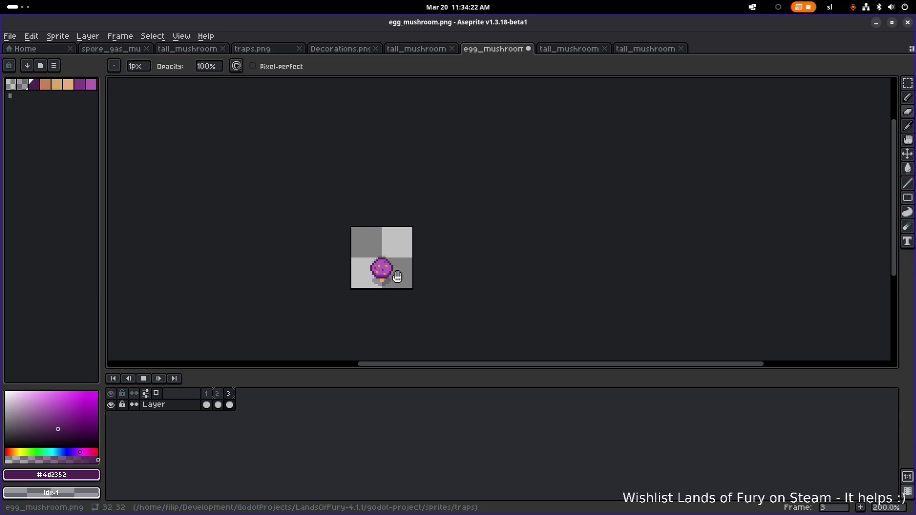
- Stop the playback and compare frames 1, 2 and 3 one by one
scroll(398, 277, up, 2)
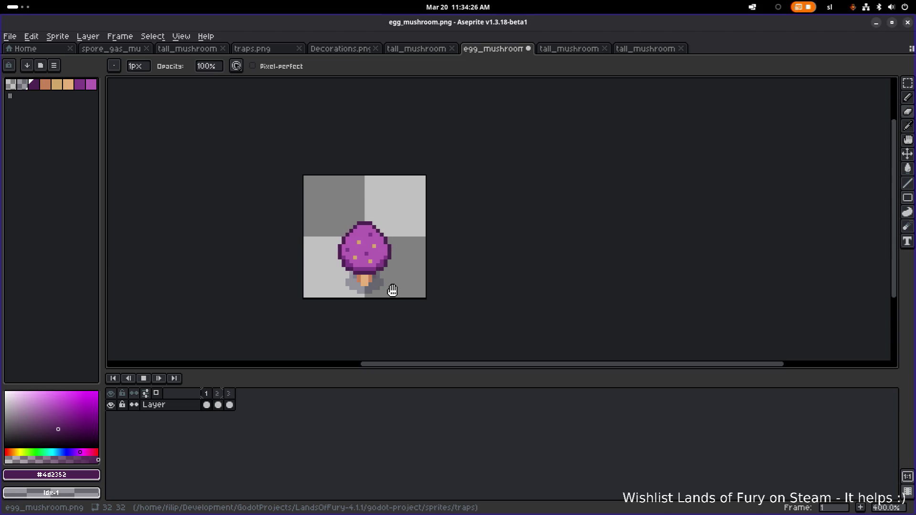
click(148, 378)
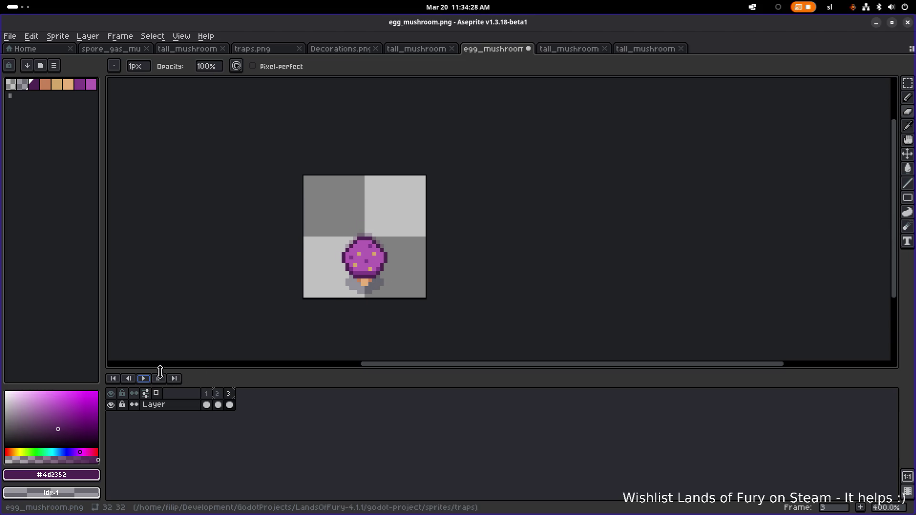
click(232, 397)
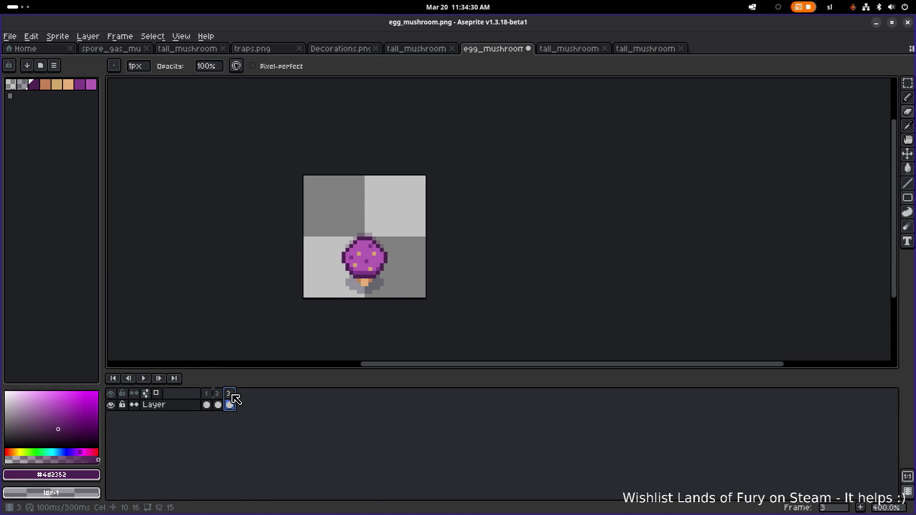
click(219, 399)
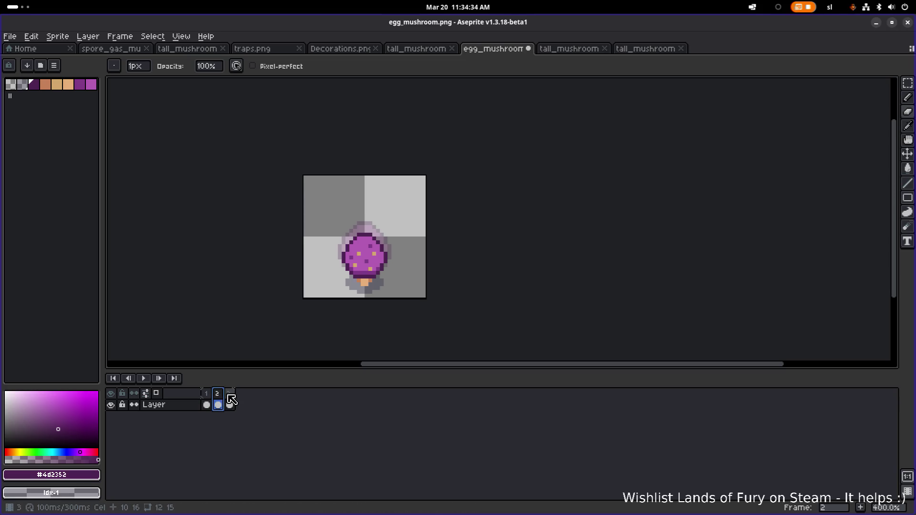
click(209, 398)
click(219, 399)
click(212, 399)
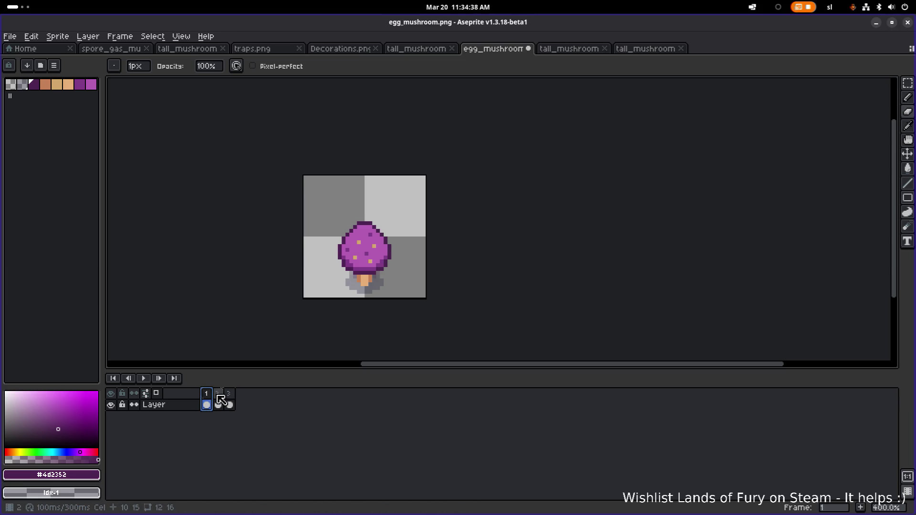
click(218, 399)
click(230, 401)
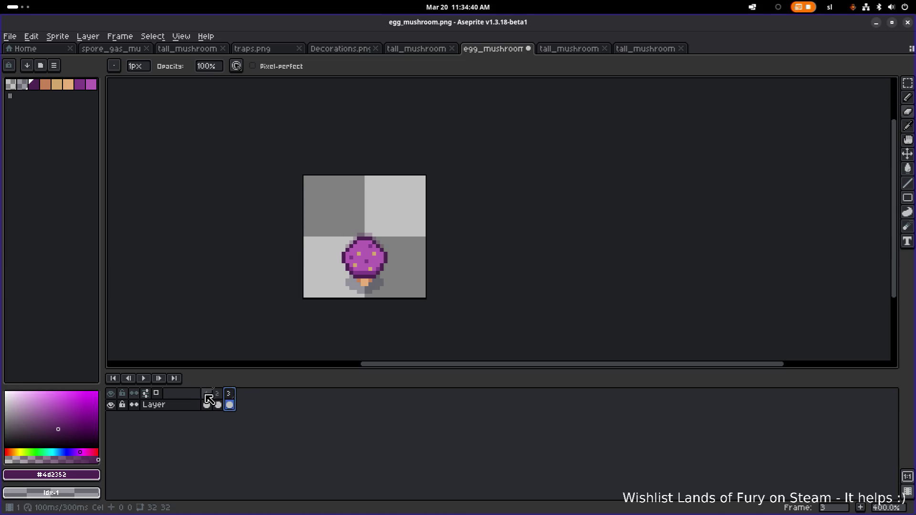
click(212, 398)
click(230, 401)
click(219, 401)
click(212, 399)
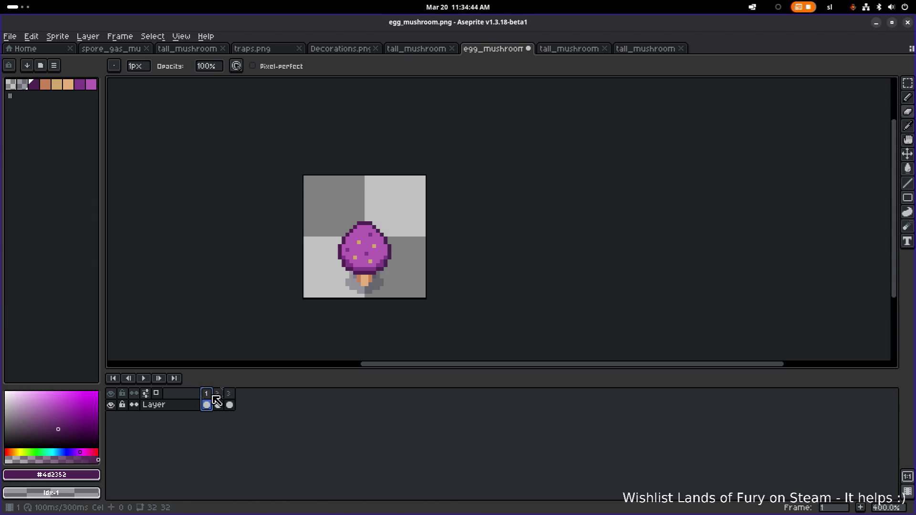
key(Right)
key(Right)
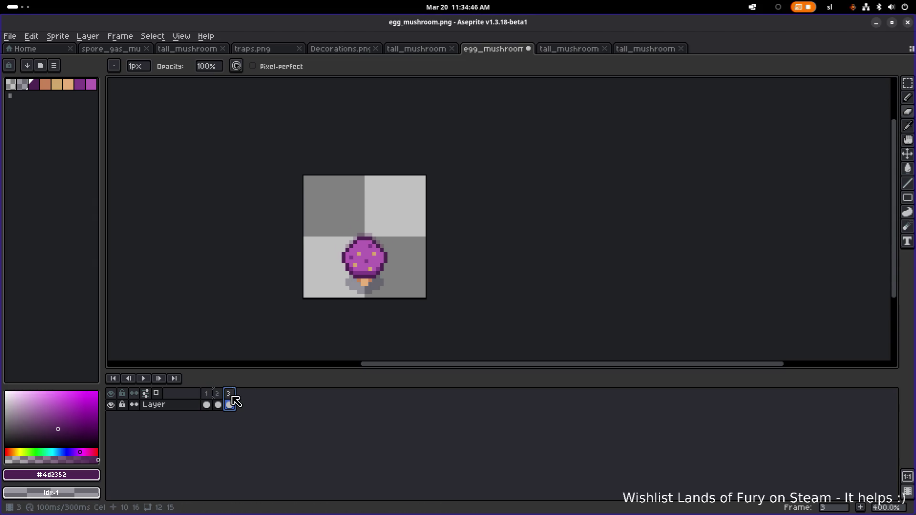
- Replay the animation and stop it on frame 2
click(143, 379)
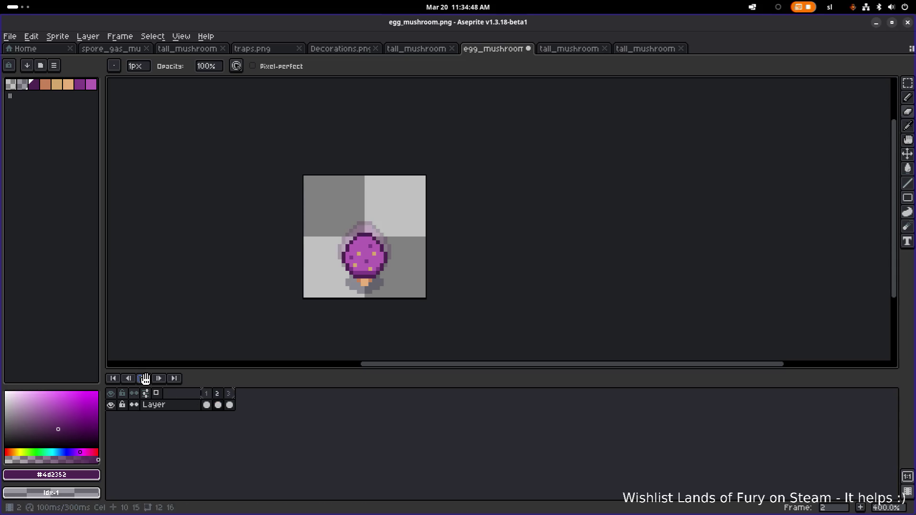
scroll(207, 301, down, 2)
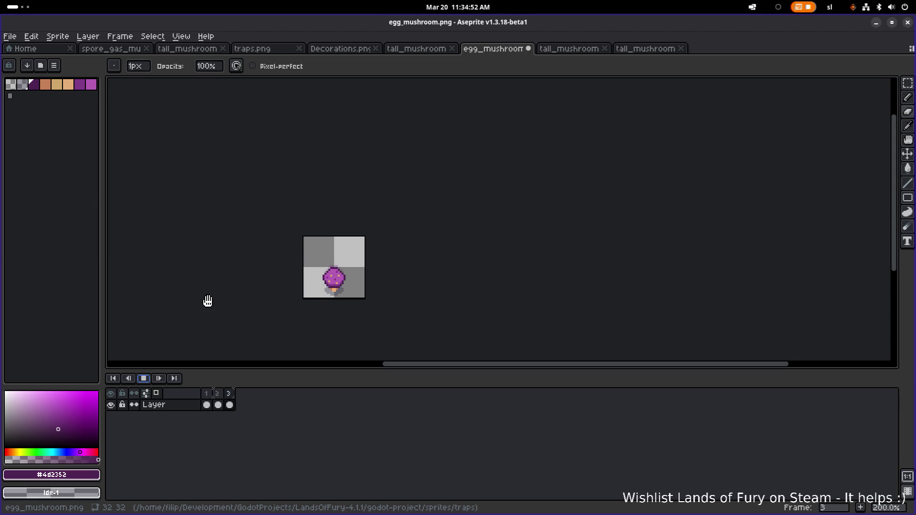
click(161, 377)
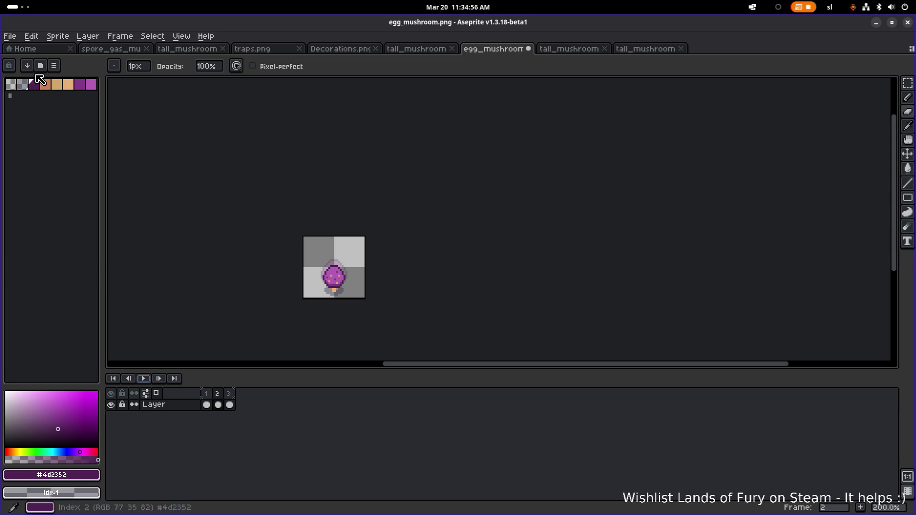
click(9, 37)
- Save the sprite in Aseprite format as pruple_egg_mushroom.aseprite
click(60, 97)
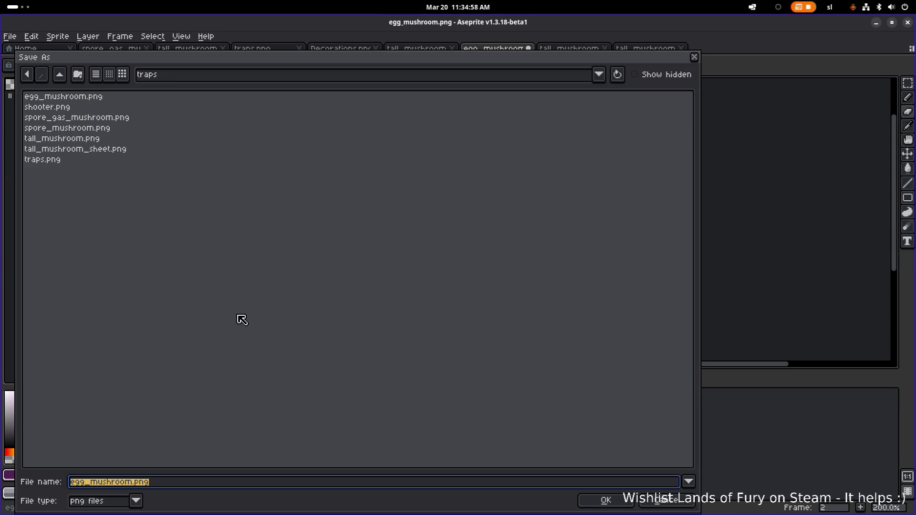
click(137, 501)
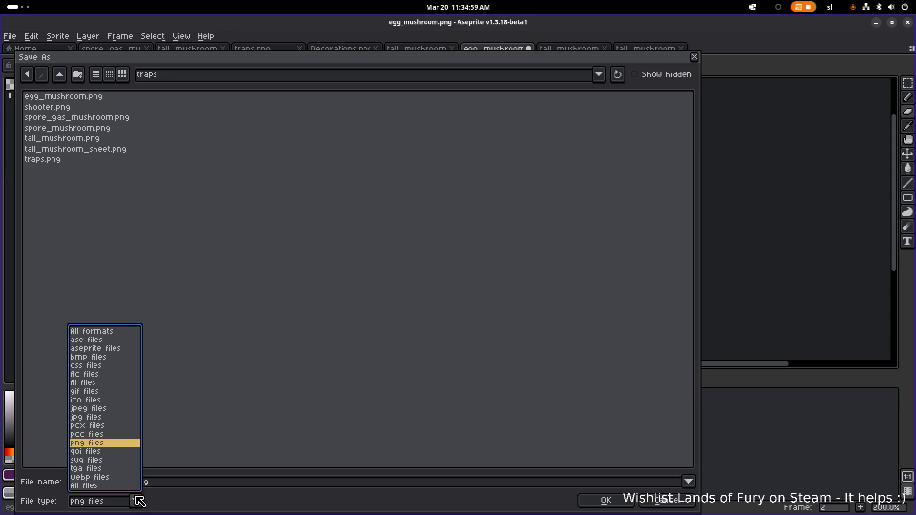
click(116, 353)
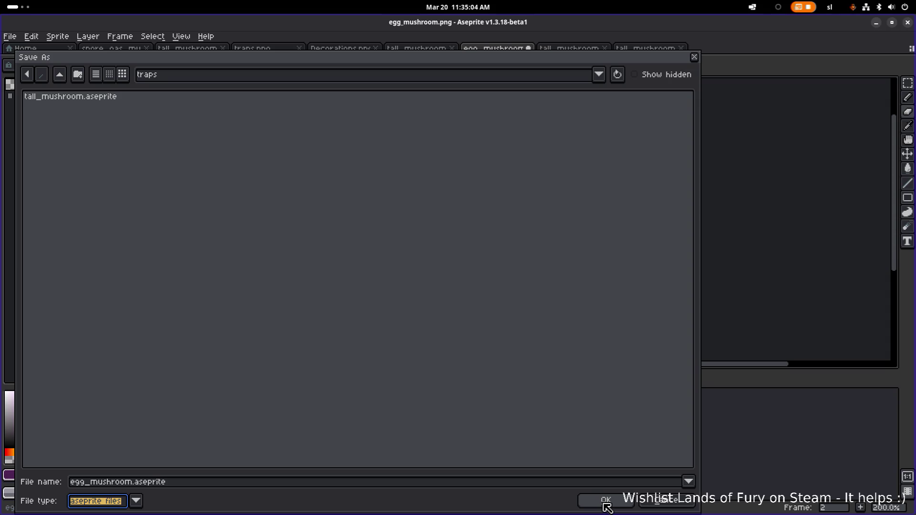
click(326, 480)
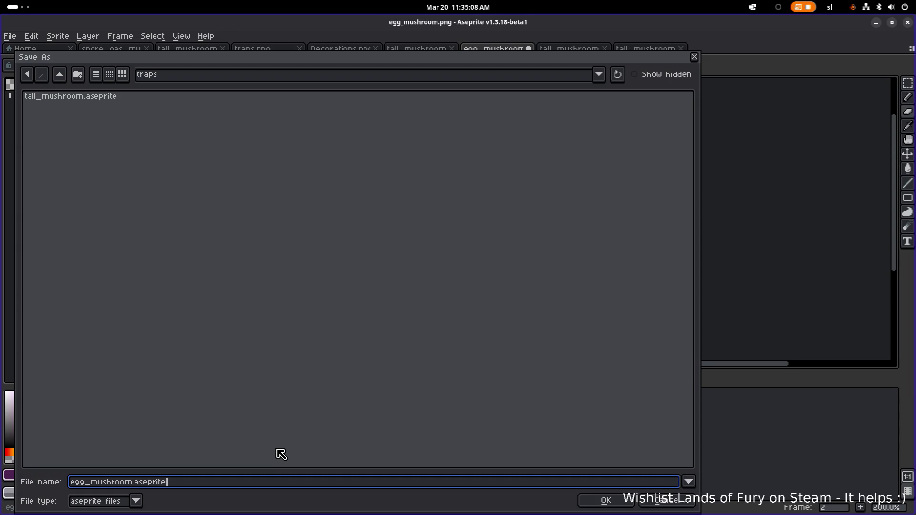
text(pruple_)
click(605, 500)
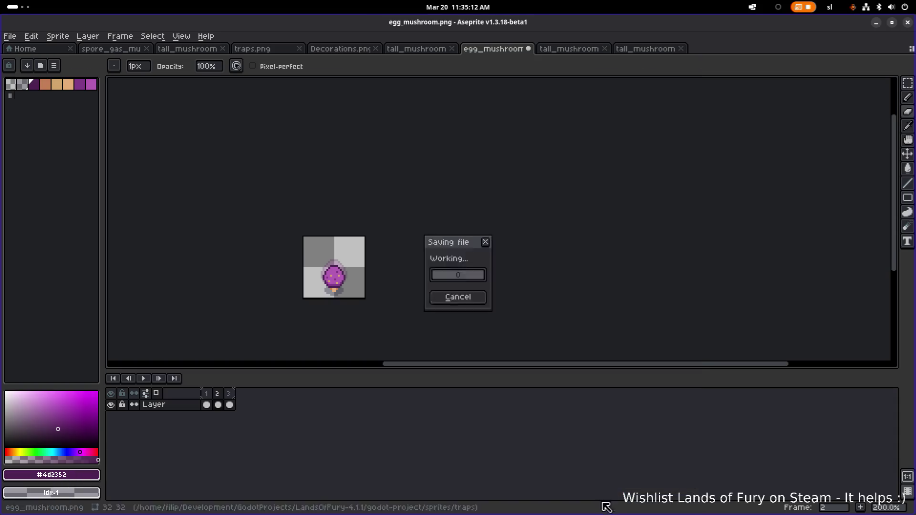
- Start exporting the sprite's frames as a sprite sheet
click(10, 36)
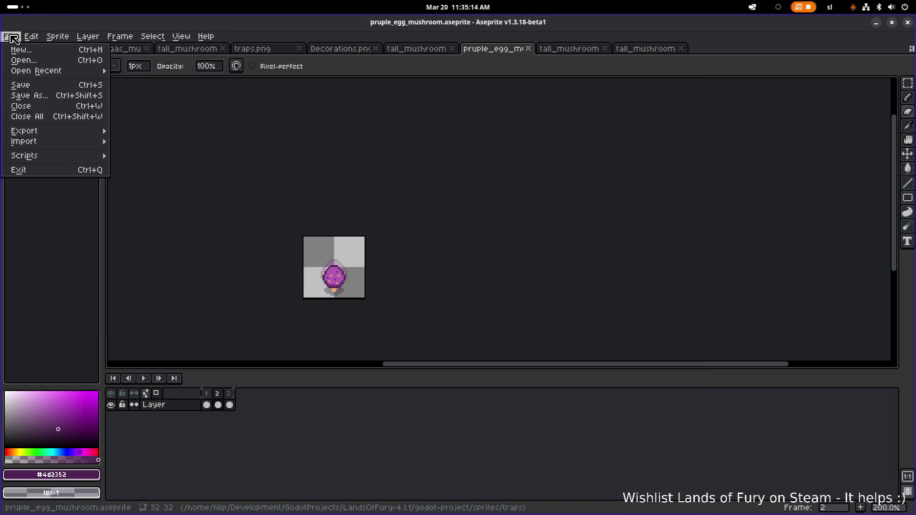
mouse_move(67, 131)
click(192, 143)
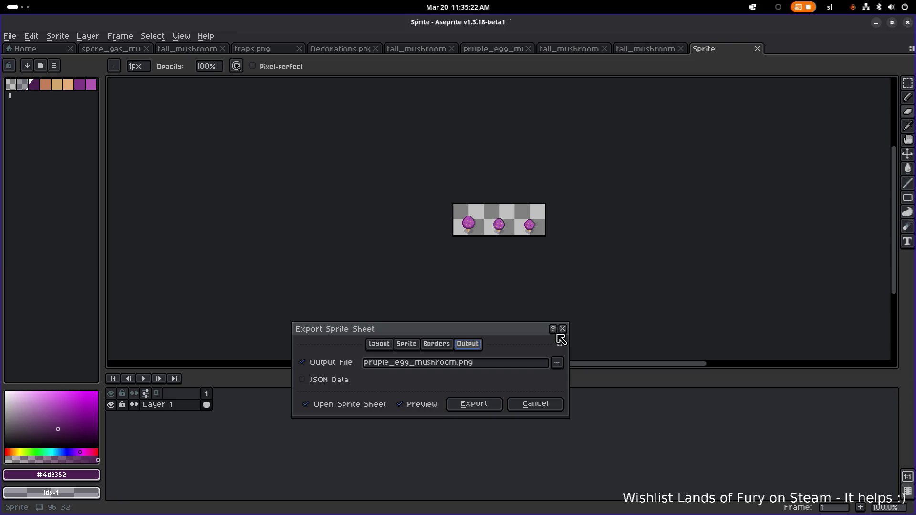
- Export the sprite sheet as purple_egg_mushroom.png, correcting the misspelled file name
click(382, 362)
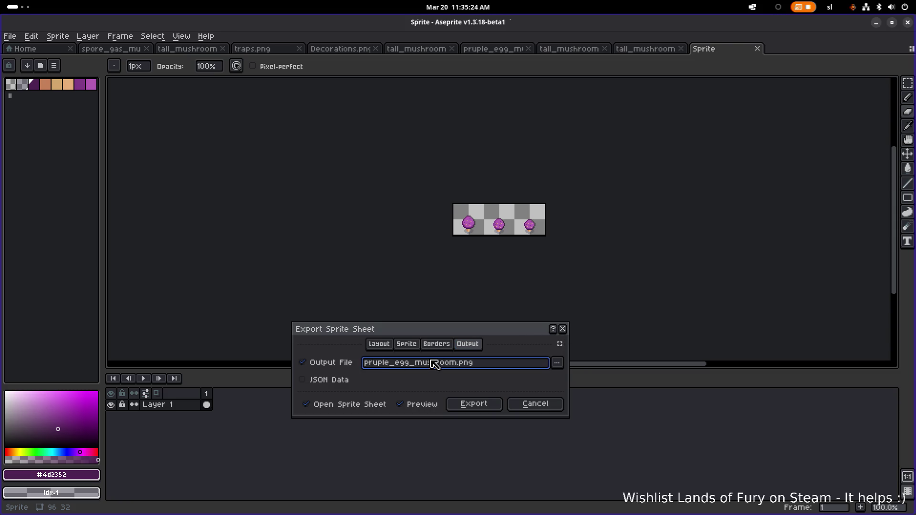
text(u)
key(Right)
key(Delete)
click(487, 405)
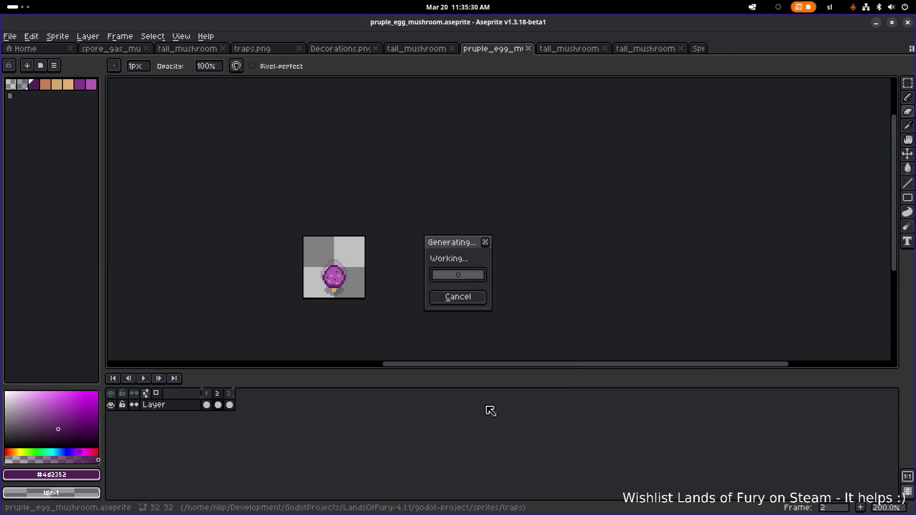
- Close the two extra tall mushroom documents and return to the egg mushroom sprite
click(656, 48)
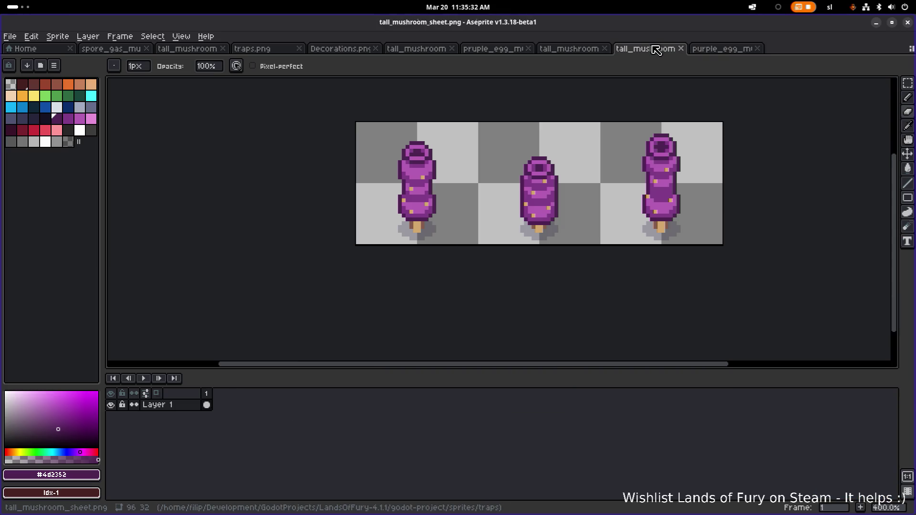
key(ctrl+w)
click(573, 50)
key(ctrl+w)
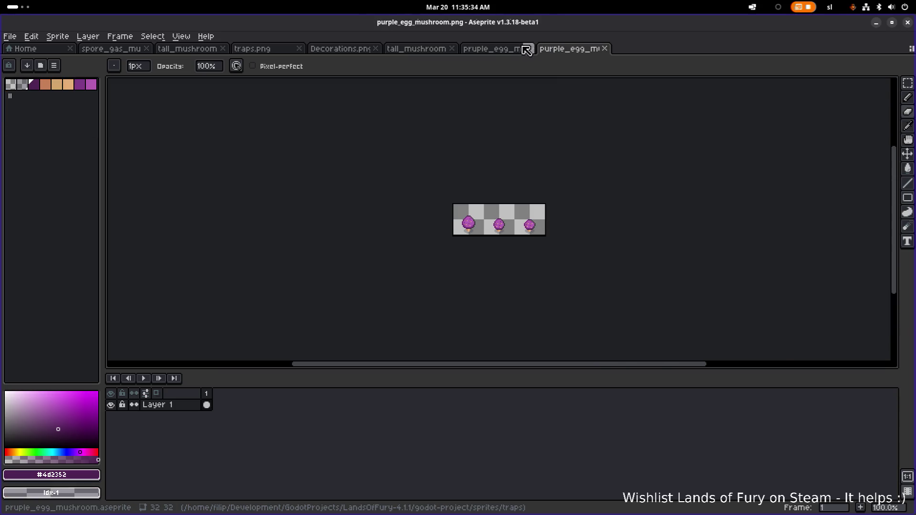
click(496, 49)
- Resave the sprite as purple_egg_mushroom.aseprite, then hide Aseprite
click(10, 36)
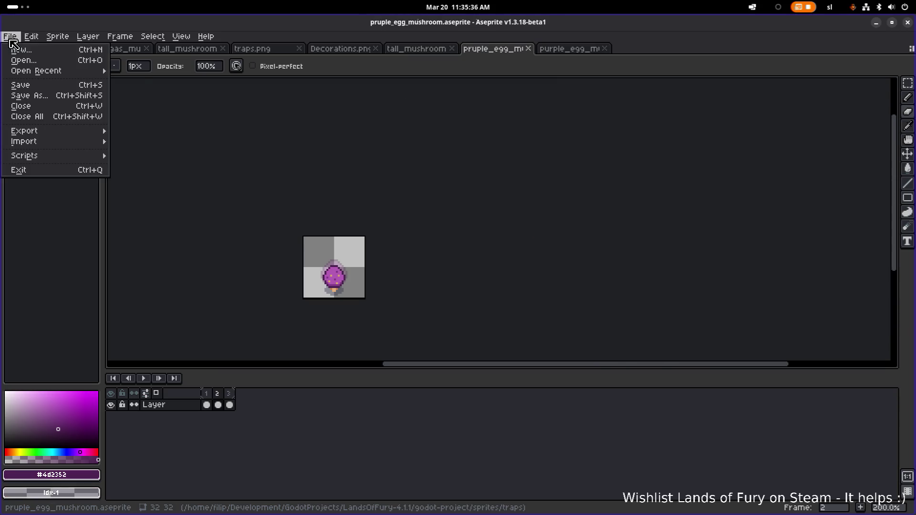
click(19, 93)
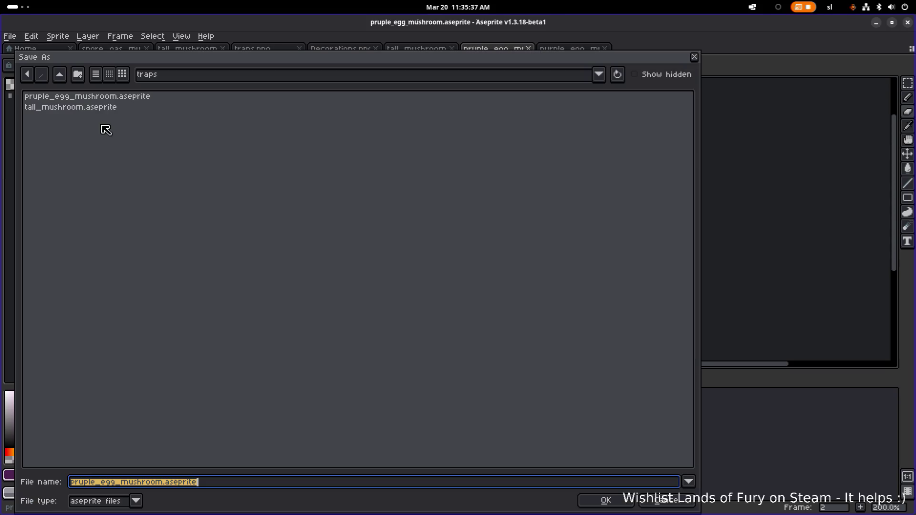
click(87, 481)
key(BackSpace)
text(r)
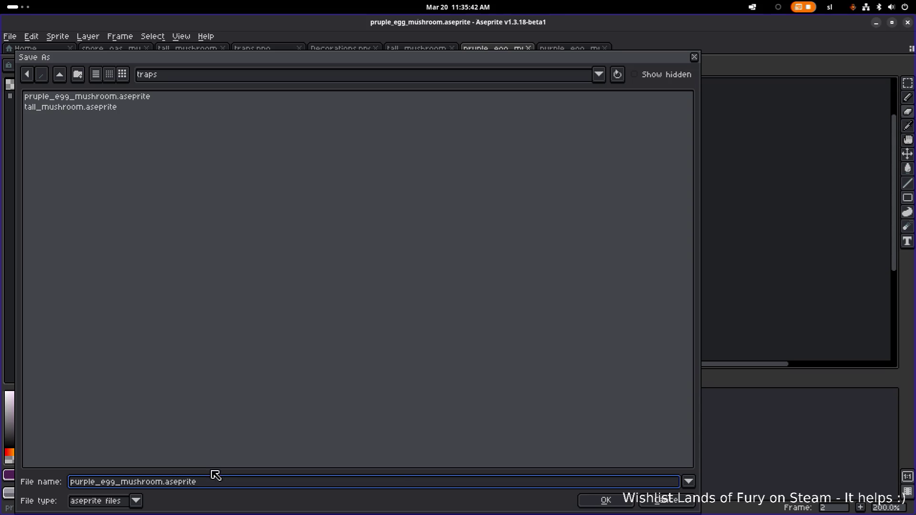
click(623, 505)
scroll(450, 257, down, 2)
scroll(404, 256, up, 4)
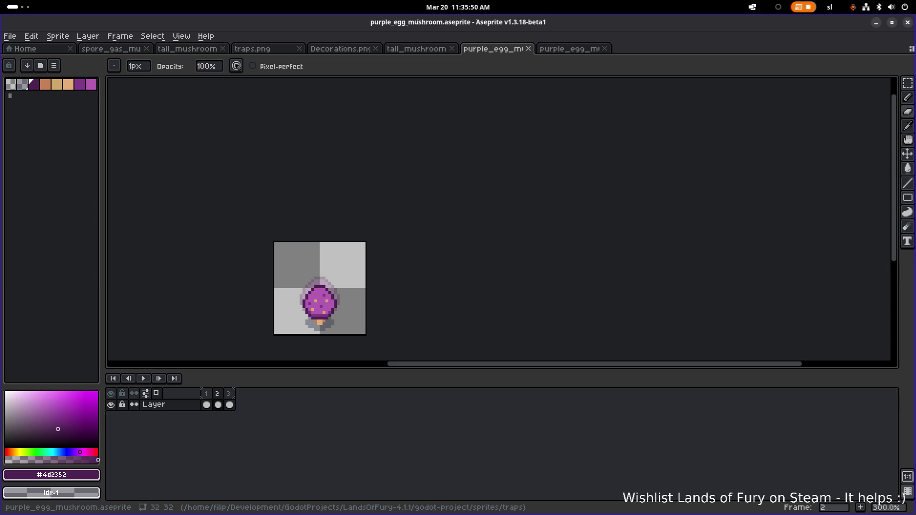
click(876, 22)
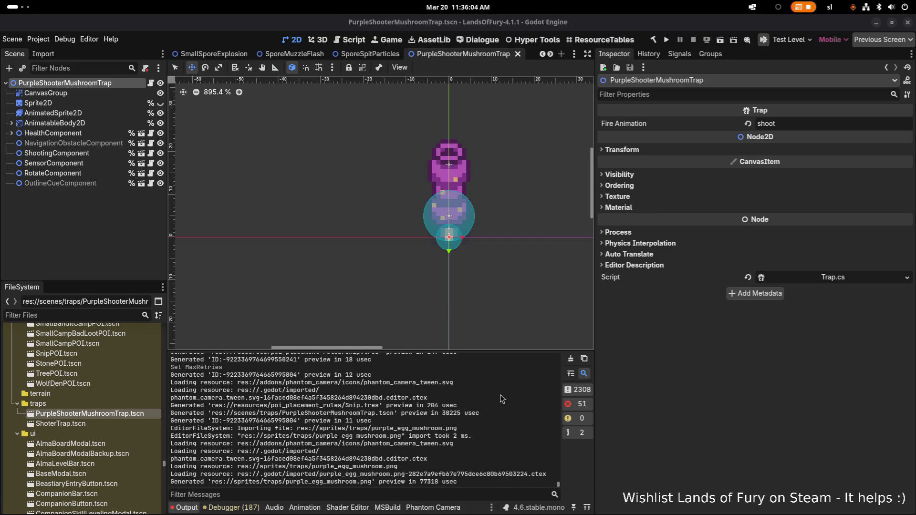
- Duplicate PurpleShooterMushroomTrap.tscn as PurpleEggMushroomTrap.tscn and open the new scene
click(640, 426)
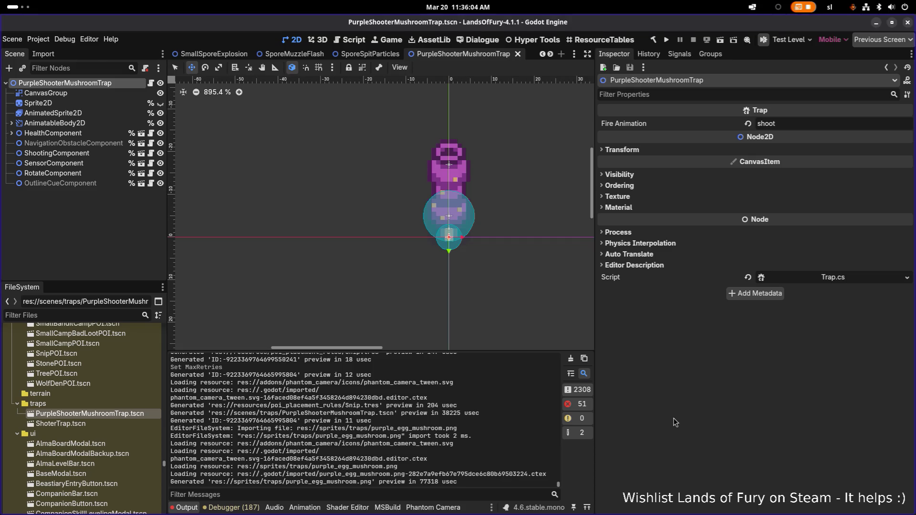
click(99, 426)
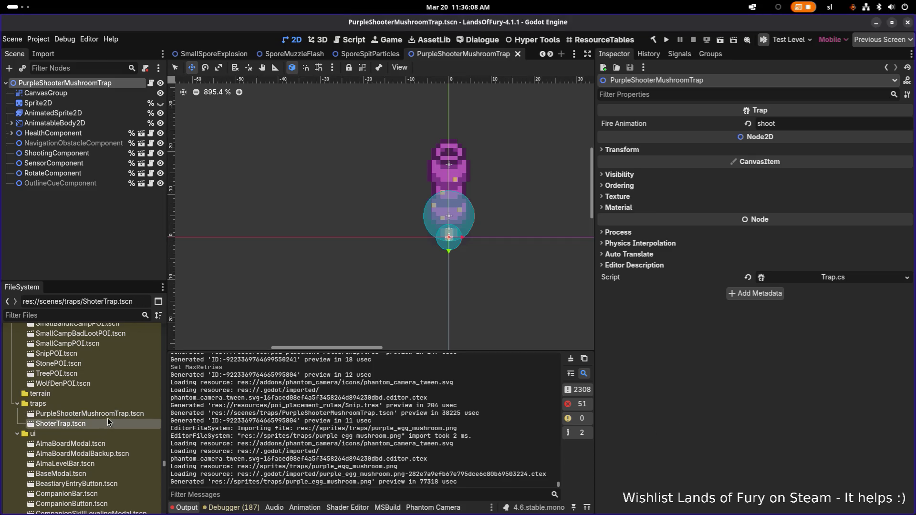
click(111, 418)
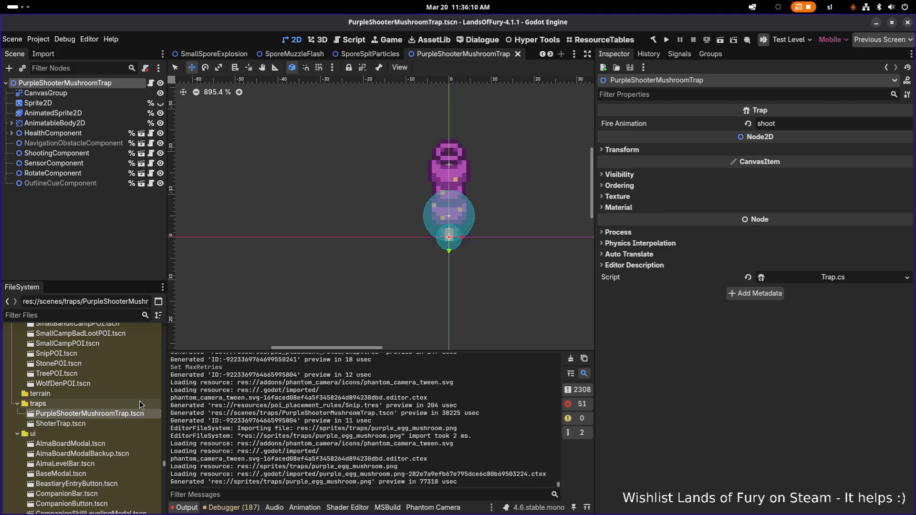
key(ctrl+d)
key(Left)
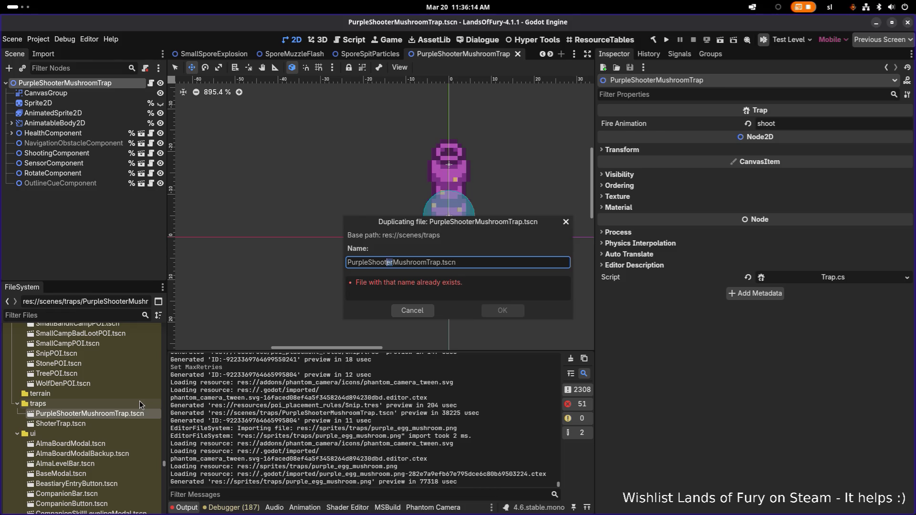
text(Egg)
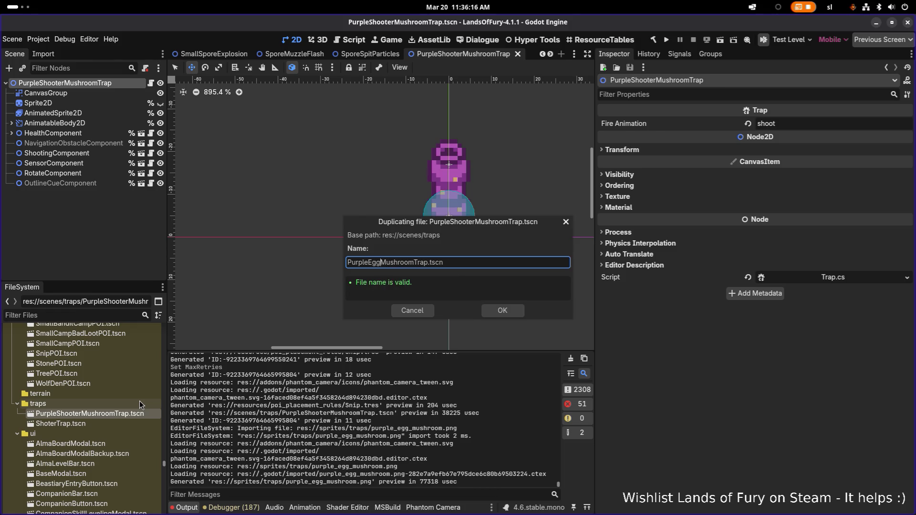
click(502, 315)
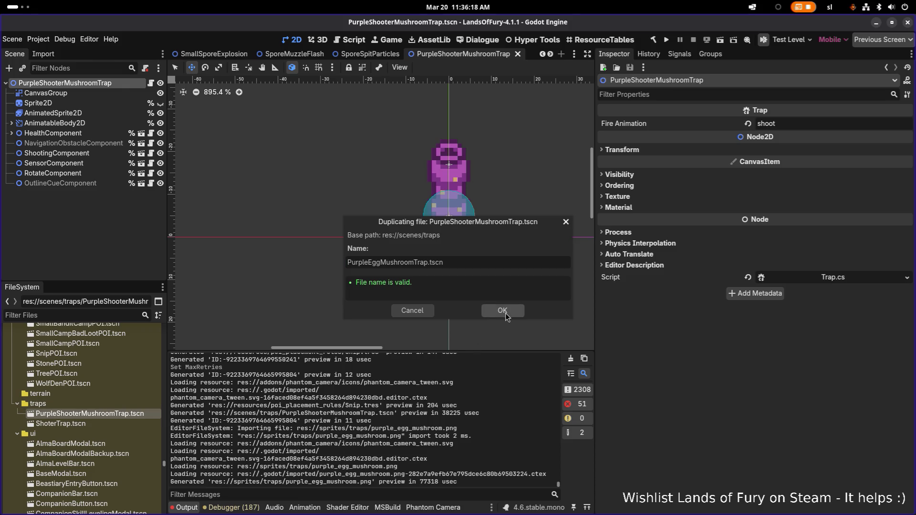
double_click(93, 417)
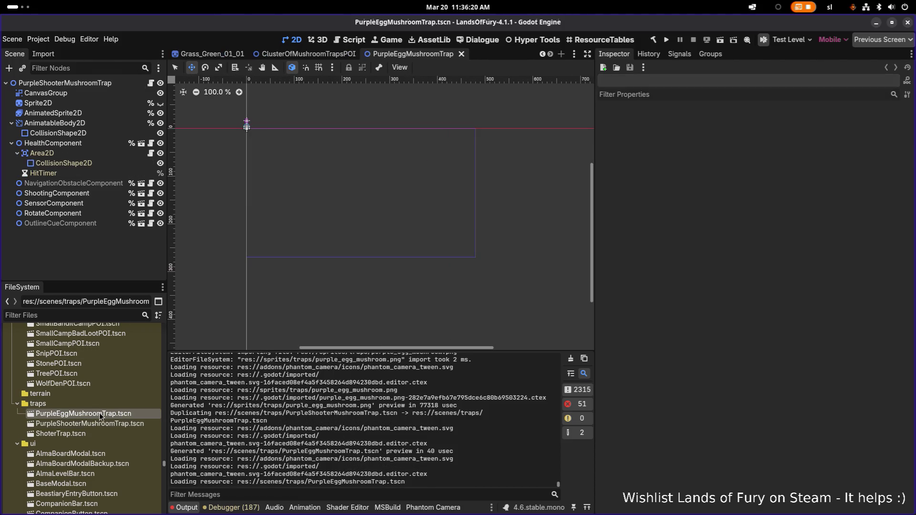
- Rename the root node to PurpleEggMushroomTrap and check its Fire Animation value
double_click(119, 83)
text(PurpleEggMushroomTrap)
key(Return)
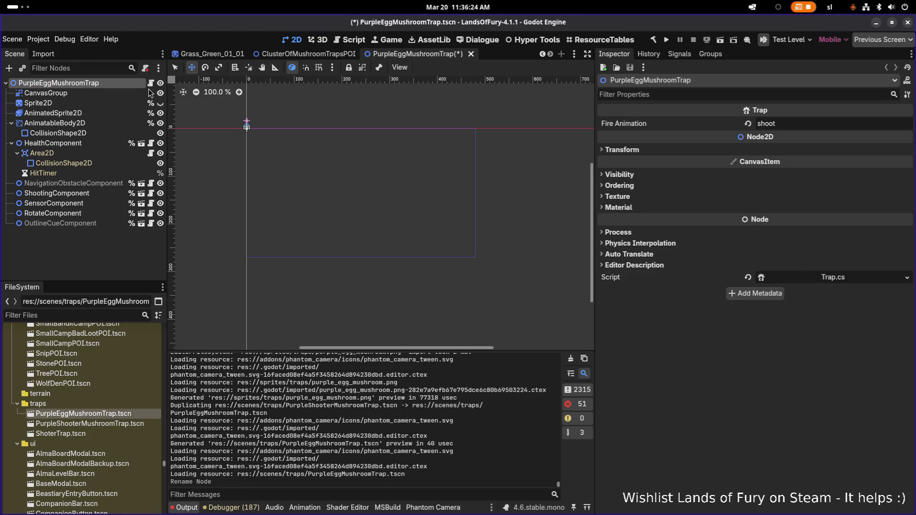
click(794, 123)
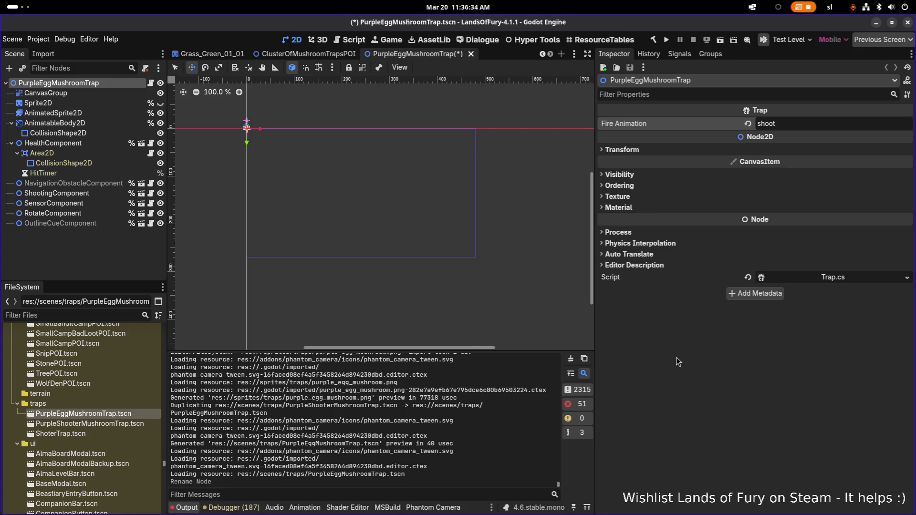
- Select the AnimatedSprite2D and switch its SpriteFrames to the default animation
click(90, 125)
click(93, 112)
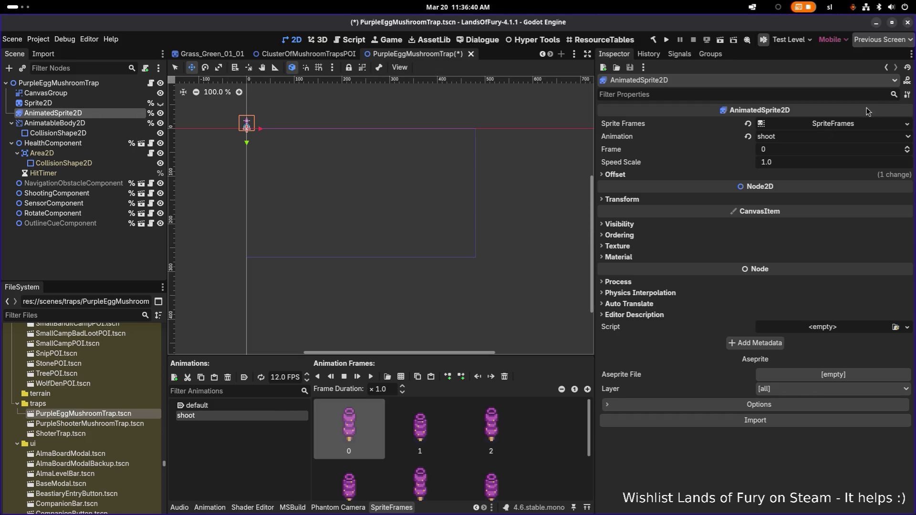
click(828, 130)
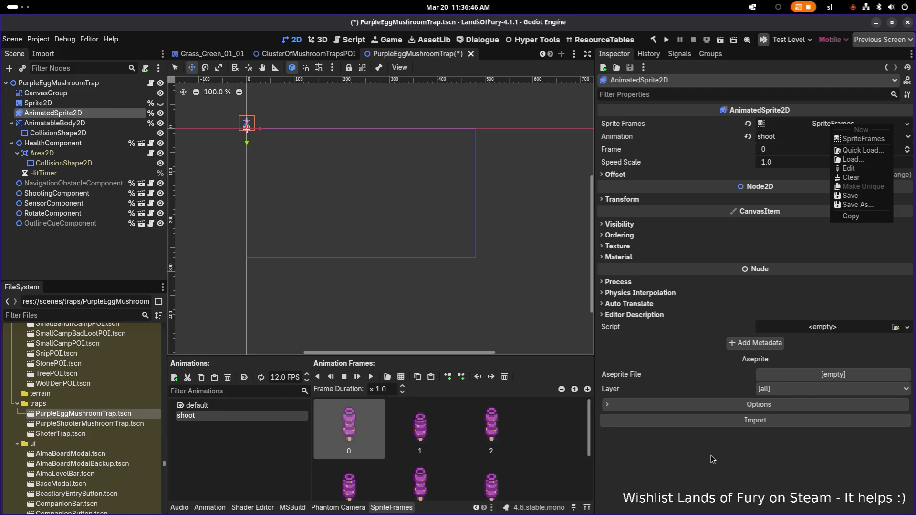
click(709, 471)
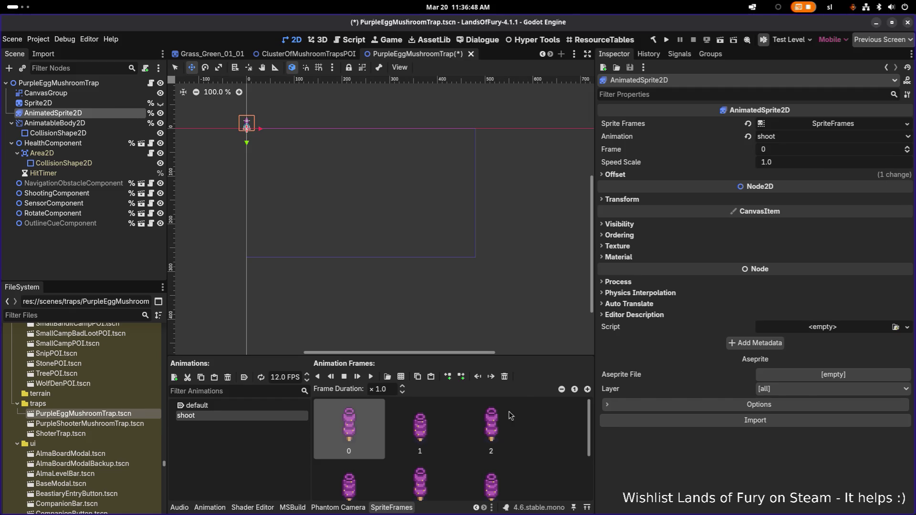
click(279, 408)
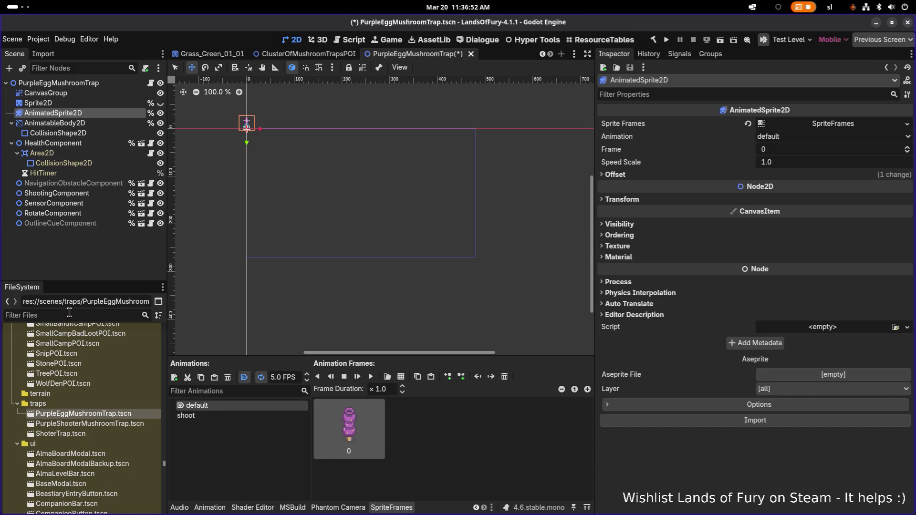
- Clear the default animation, removing the accidentally added whole-sheet frame and the old frame
text(egg_)
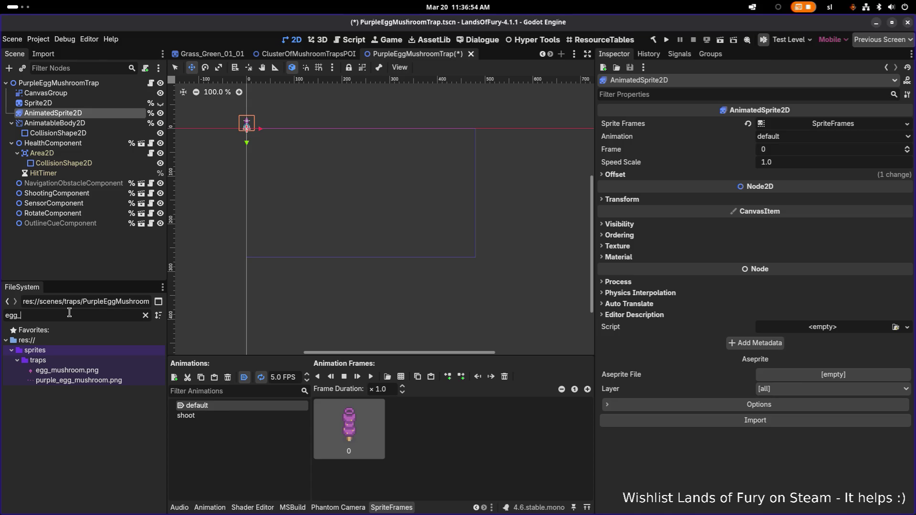
drag(102, 380, 446, 457)
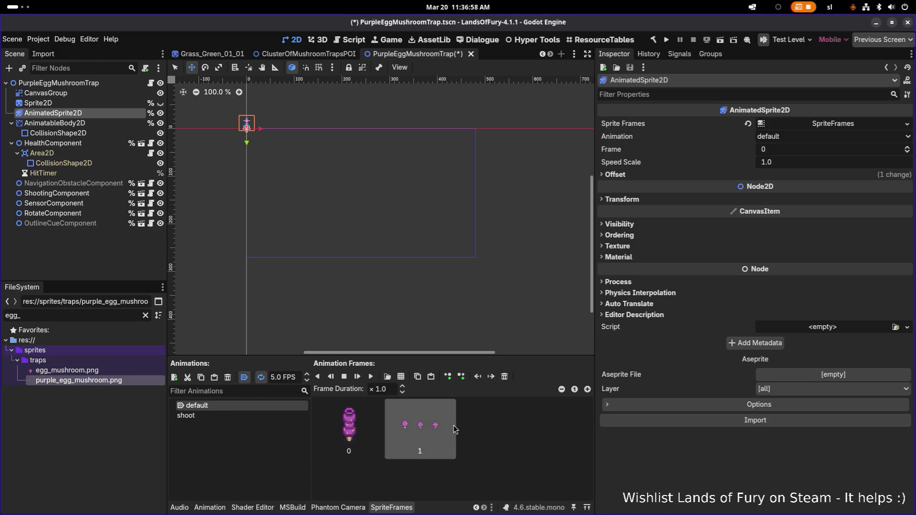
click(420, 427)
key(Delete)
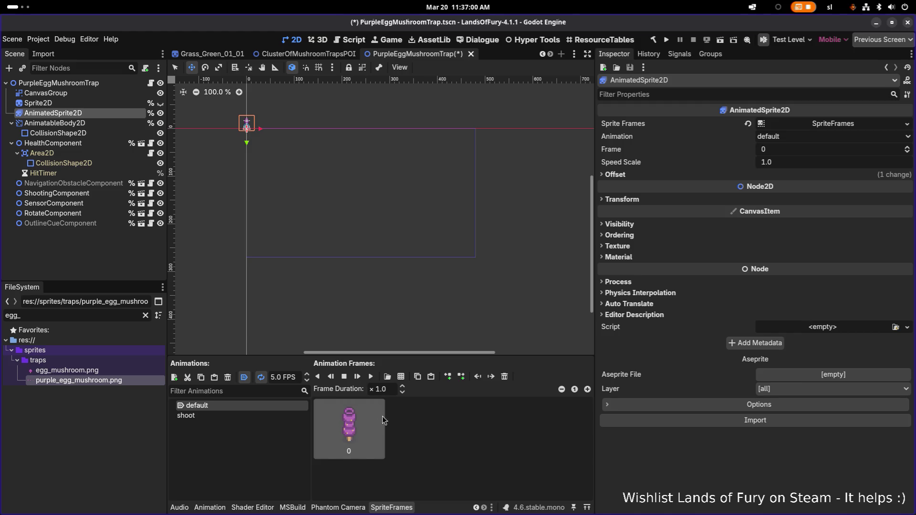
key(Delete)
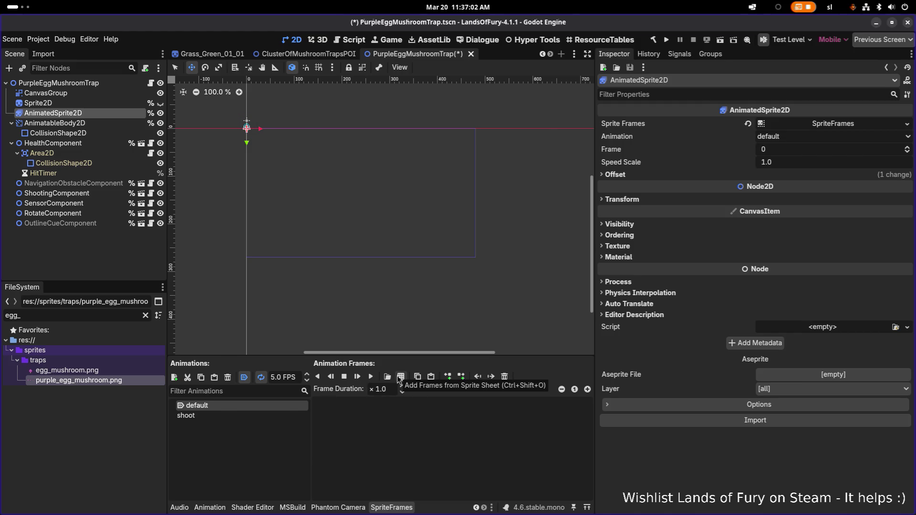
- Add the three frames sliced from purple_egg_mushroom.png to the default animation
click(400, 377)
click(350, 166)
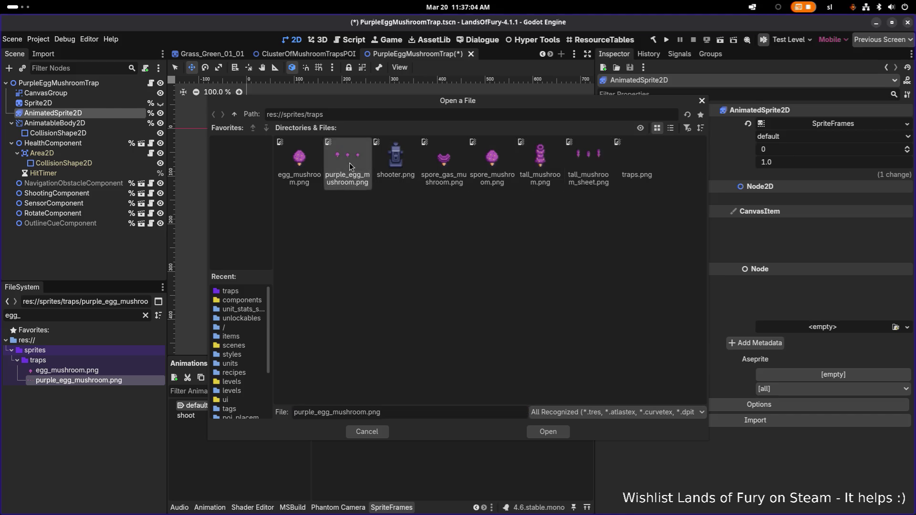
double_click(350, 164)
drag(334, 305, 564, 311)
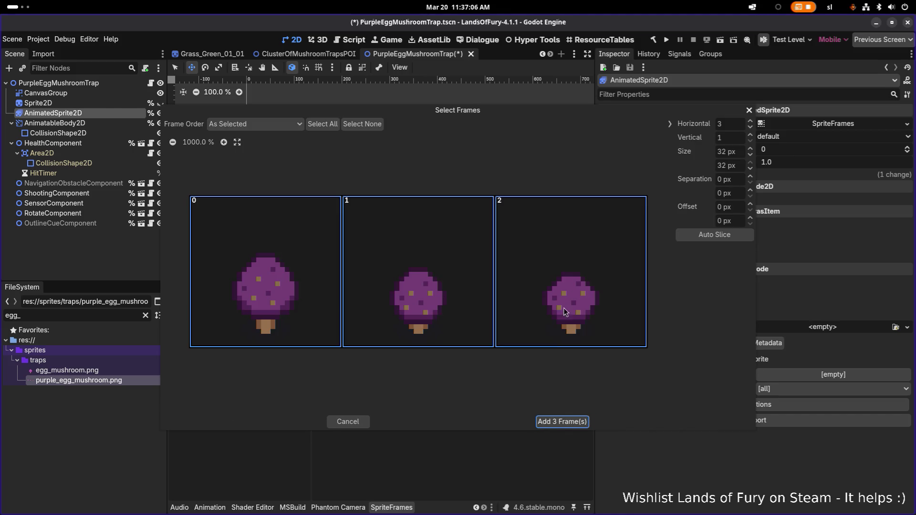
click(561, 421)
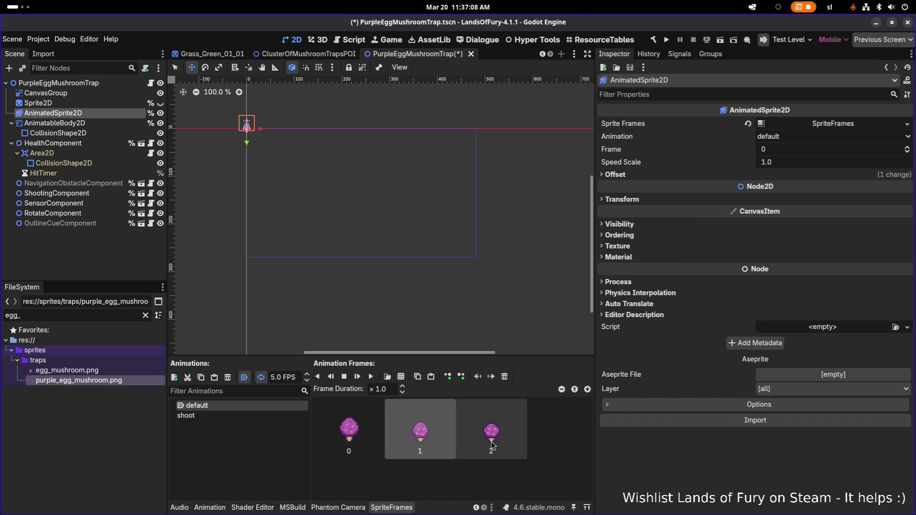
click(233, 416)
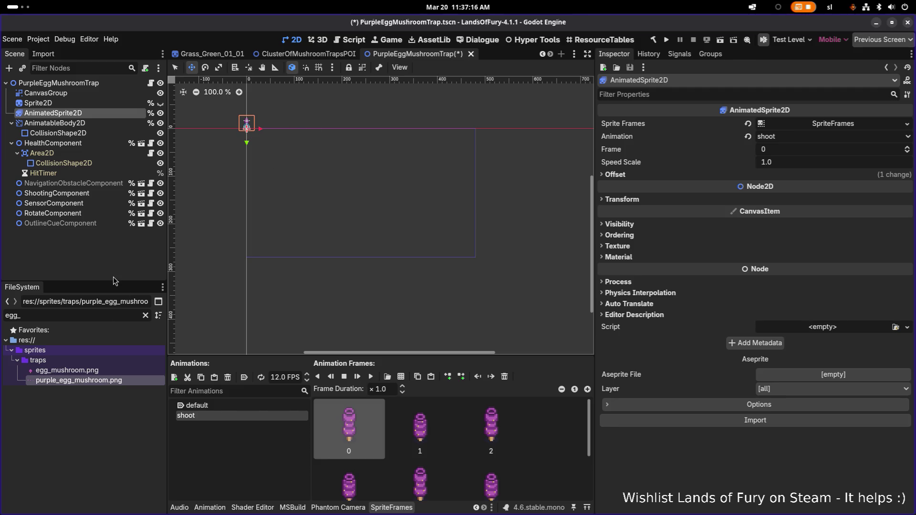
- Open PurpleShooterMushroomTrap.tscn and compare its default and shoot animations
key(ctrl+shift+o)
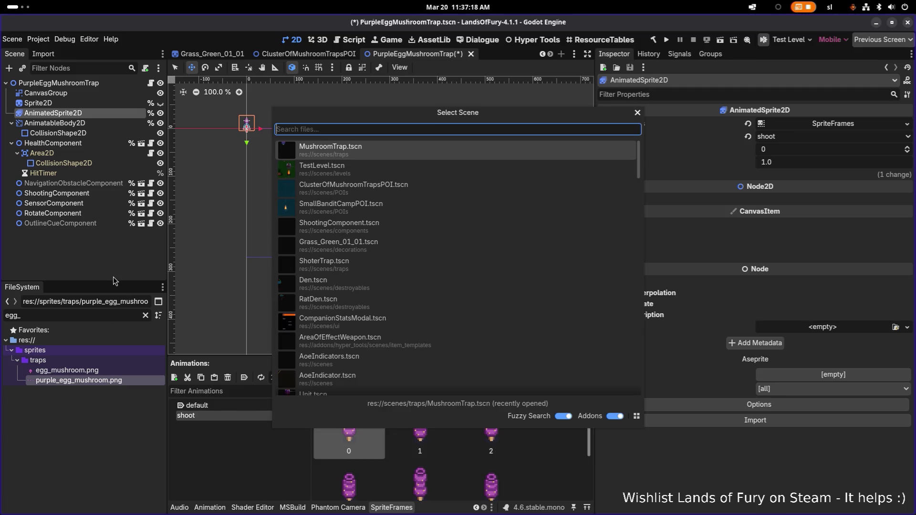
text(mushro)
text(o)
key(BackSpace)
key(BackSpace)
key(BackSpace)
text(shooter)
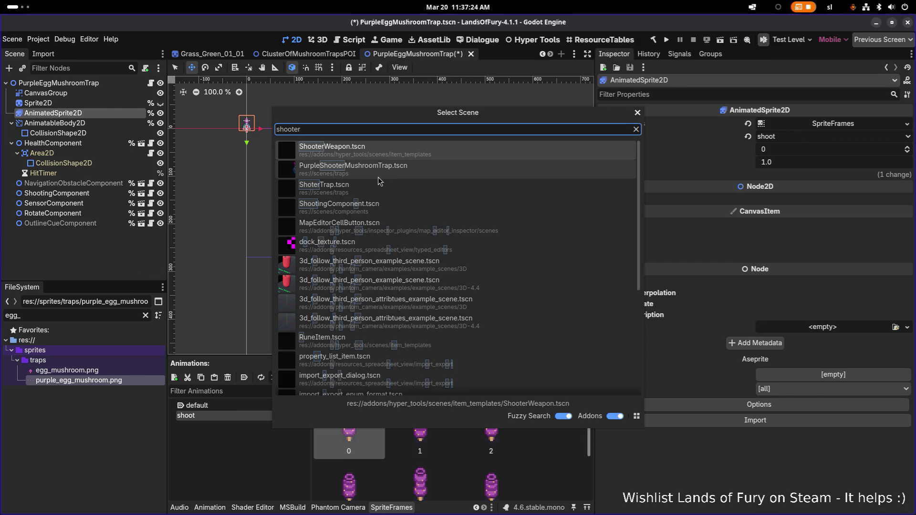
double_click(391, 169)
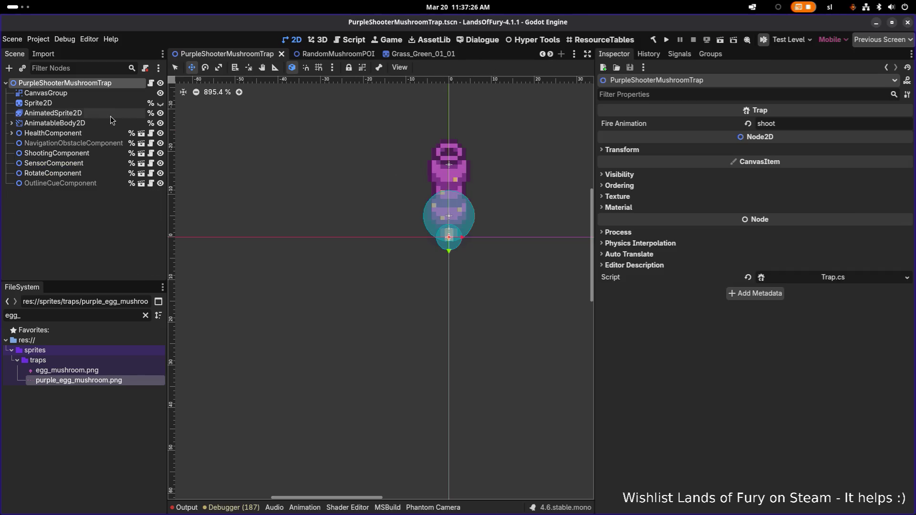
click(89, 113)
click(233, 406)
click(230, 416)
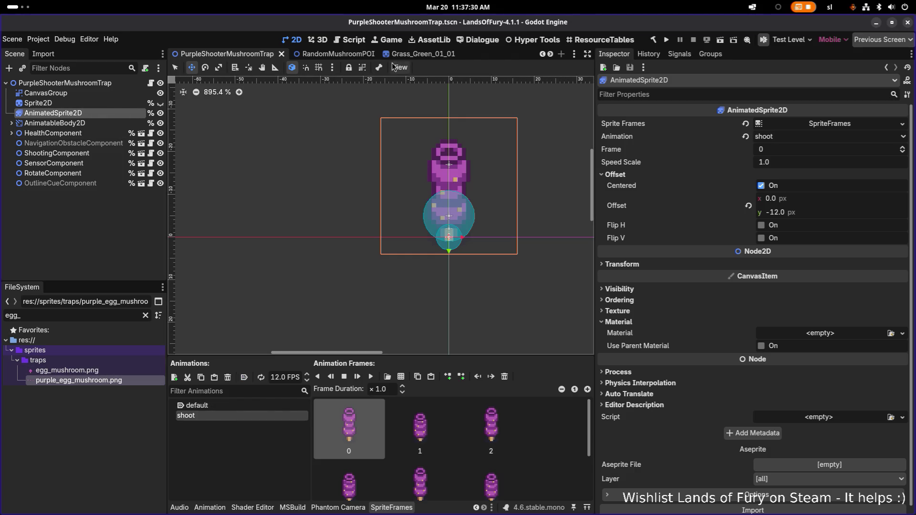
click(95, 267)
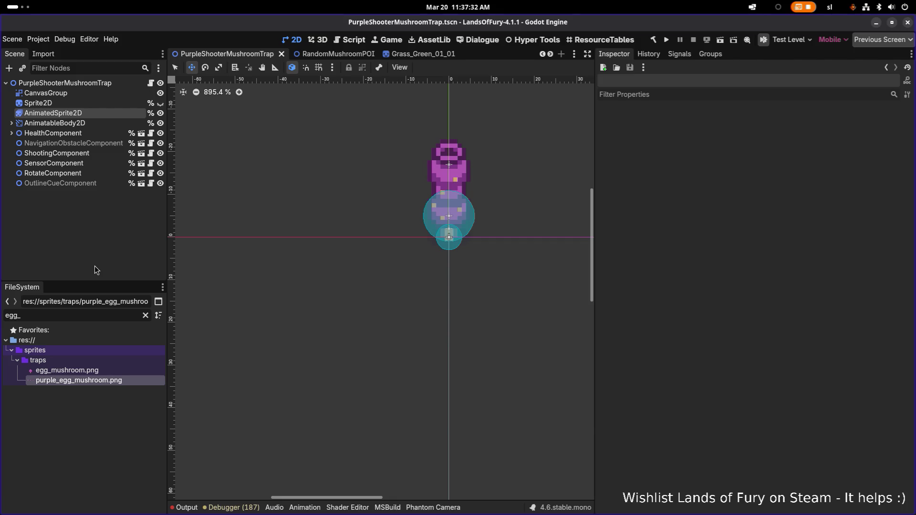
- Reopen PurpleEggMushroomTrap.tscn and view its egg mushroom default animation
key(ctrl+shift+o)
text(egg)
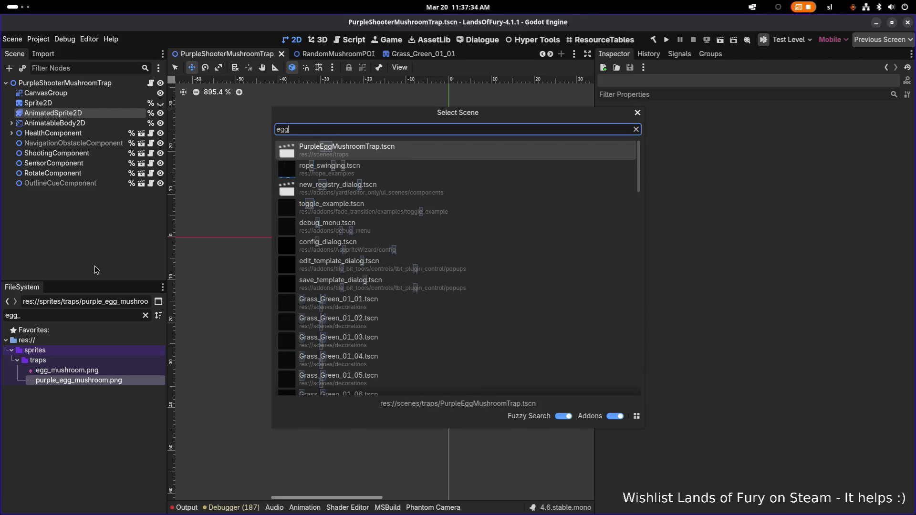
key(Return)
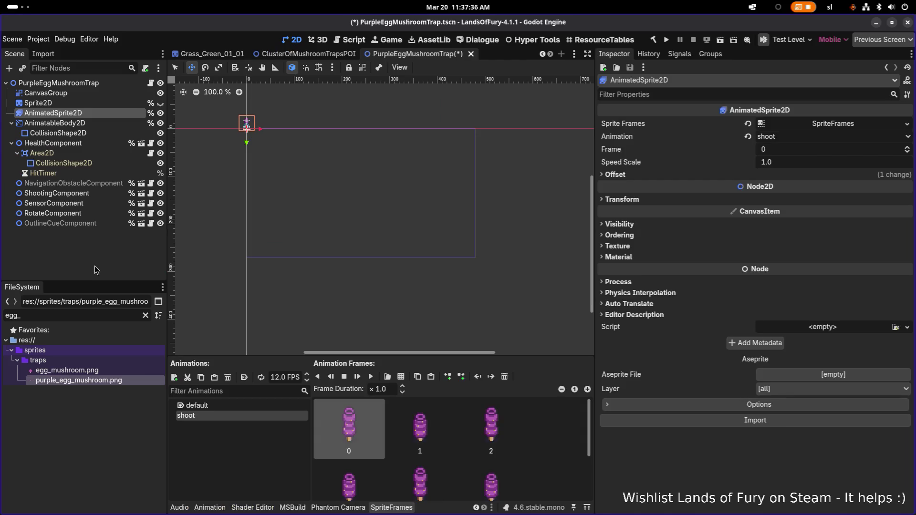
click(262, 406)
scroll(306, 168, up, 5)
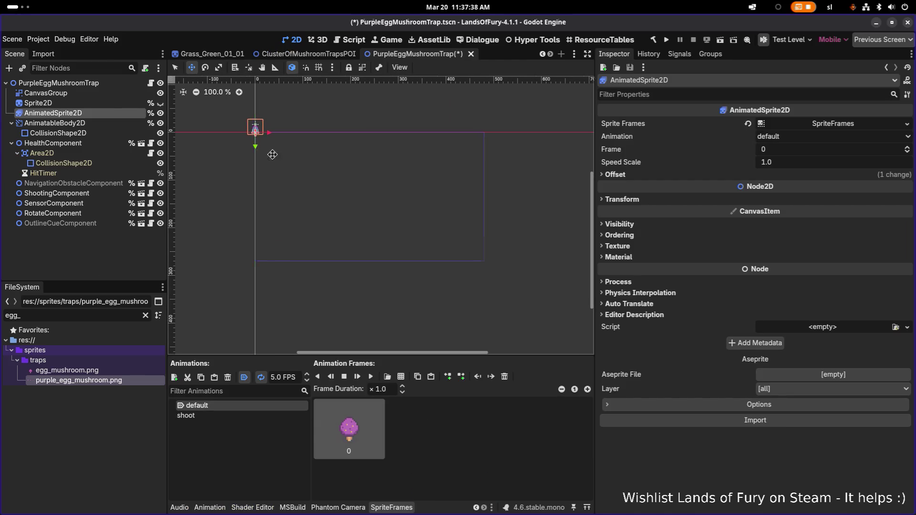
scroll(307, 167, up, 15)
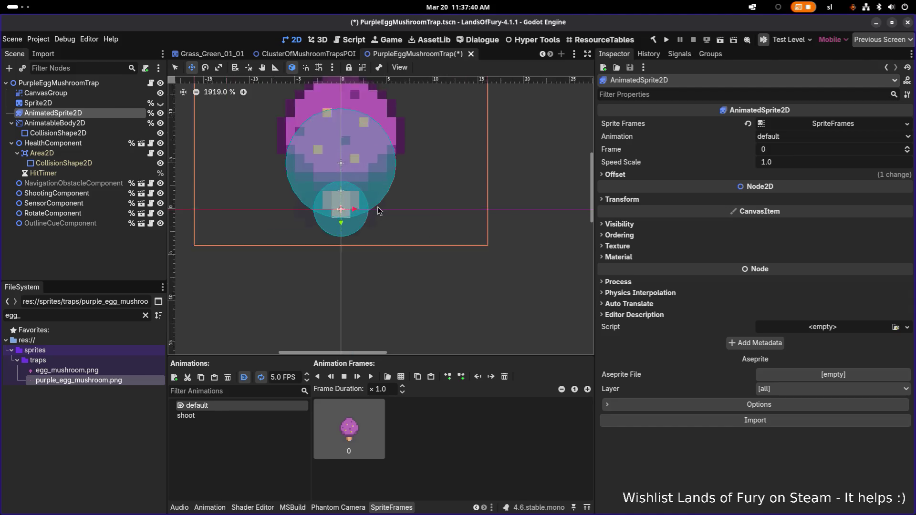
drag(331, 222, 366, 221)
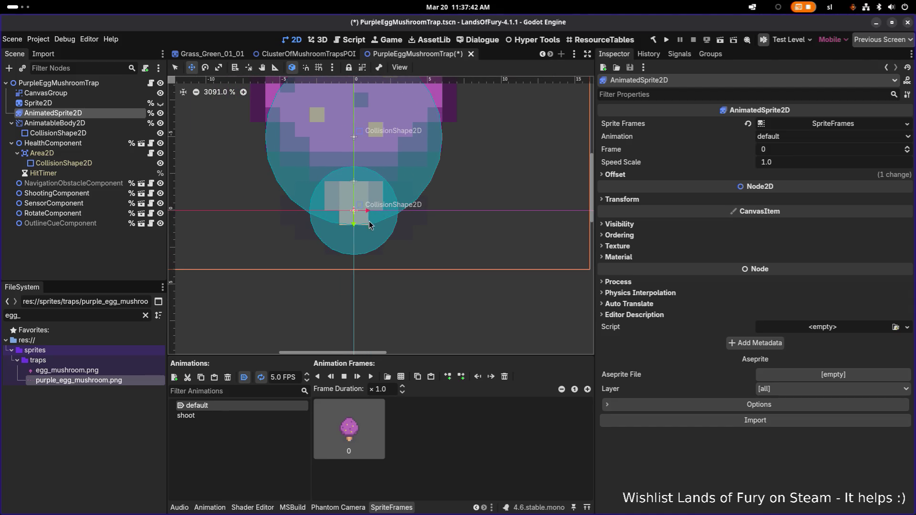
- Delete all the old frames from the shoot animation
scroll(388, 244, down, 2)
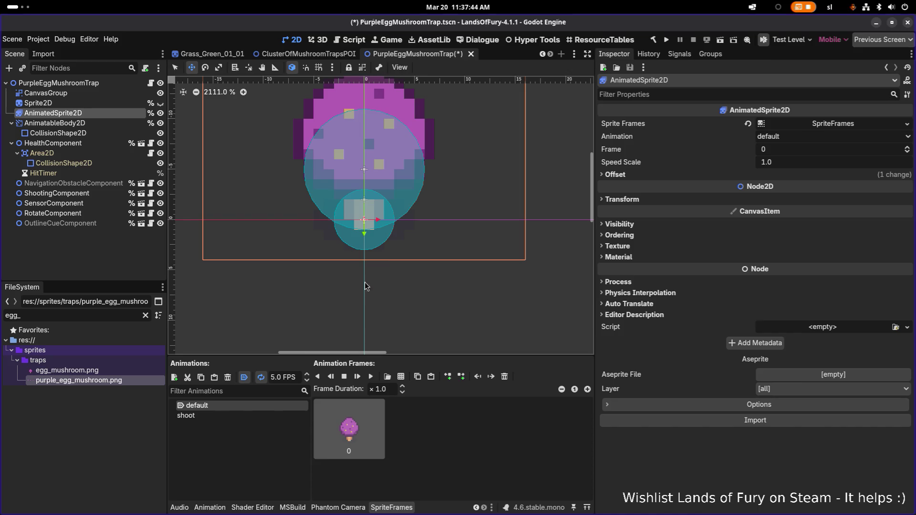
click(258, 417)
scroll(511, 440, down, 2)
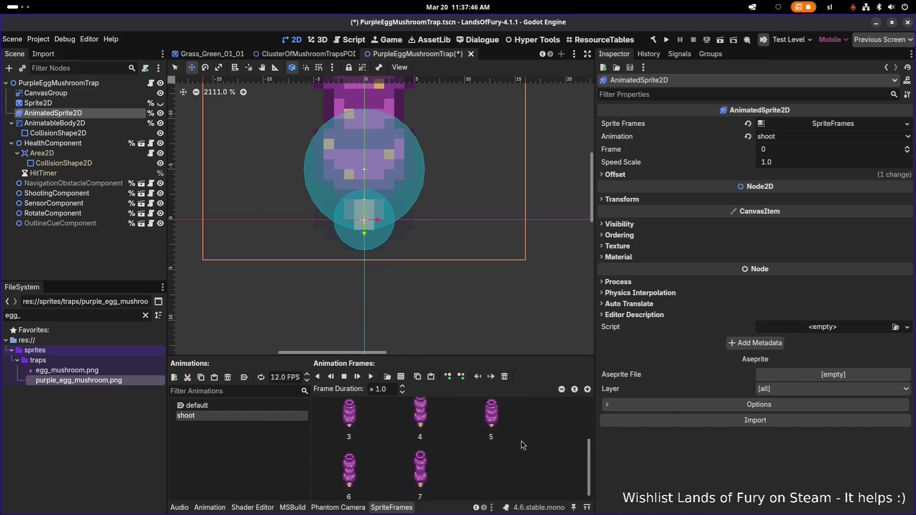
key(ctrl+a)
click(361, 435)
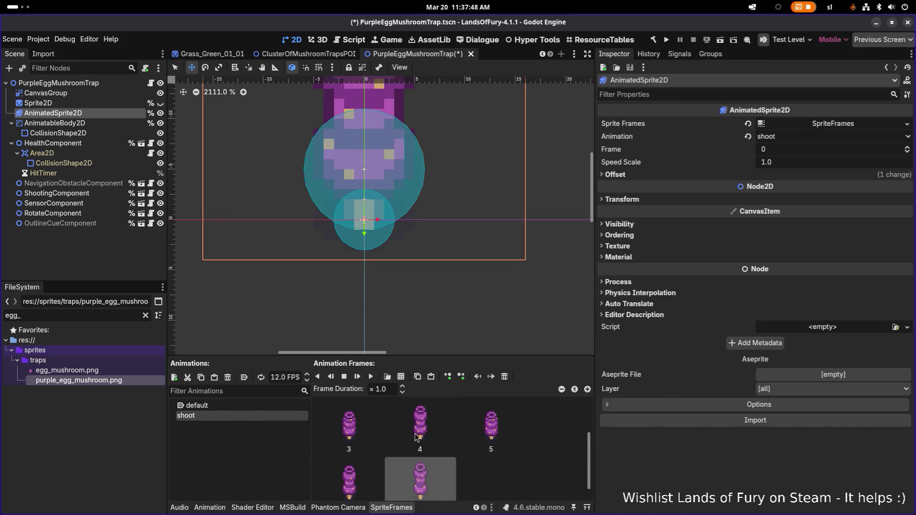
scroll(392, 442, up, 1)
key(ctrl+a)
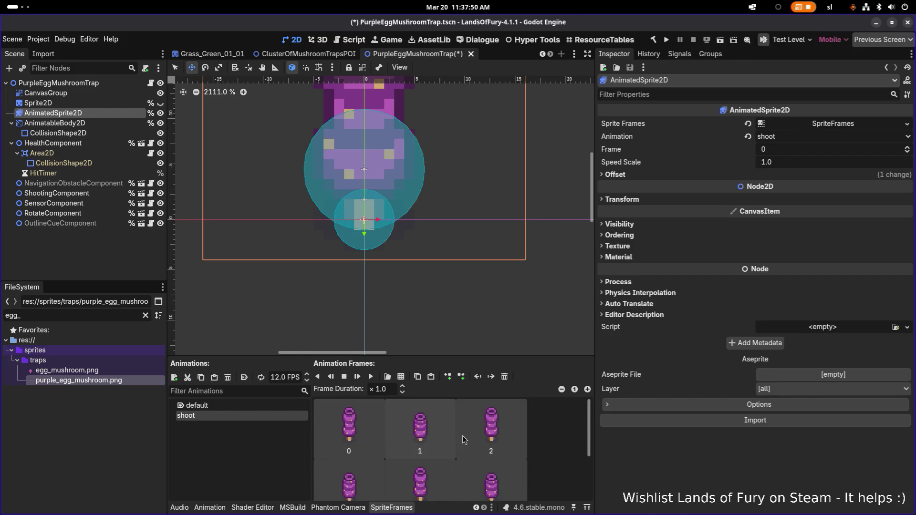
key(Delete)
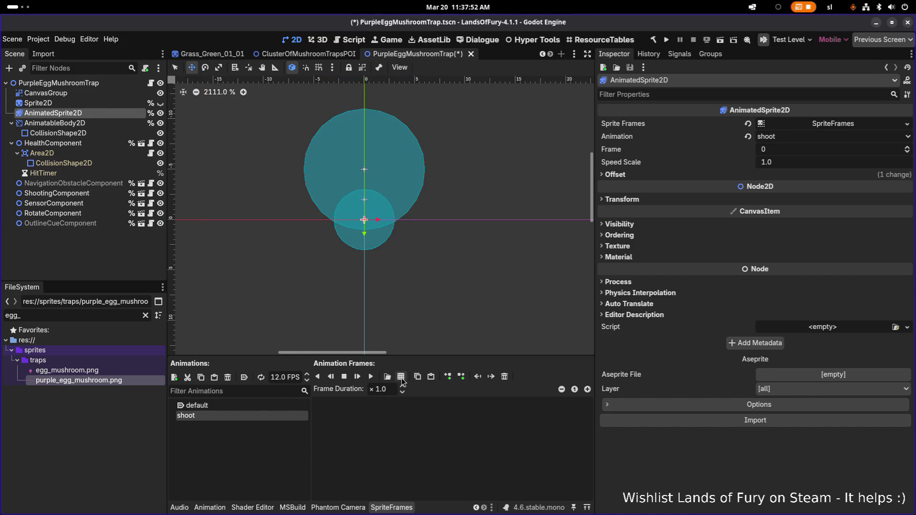
- Add the three purple_egg_mushroom.png frames to the shoot animation
click(399, 377)
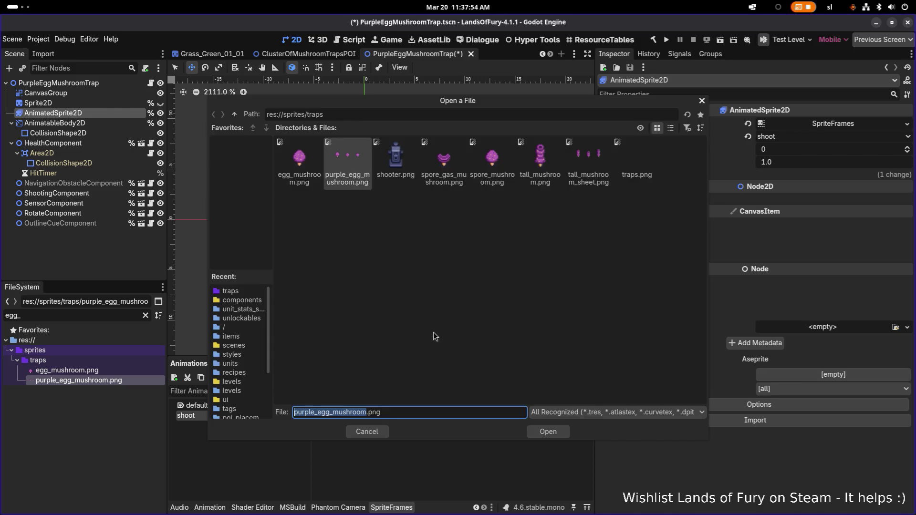
double_click(340, 173)
mouse_move(267, 286)
mouse_down()
mouse_move(419, 300)
mouse_move(595, 387)
mouse_up()
click(569, 422)
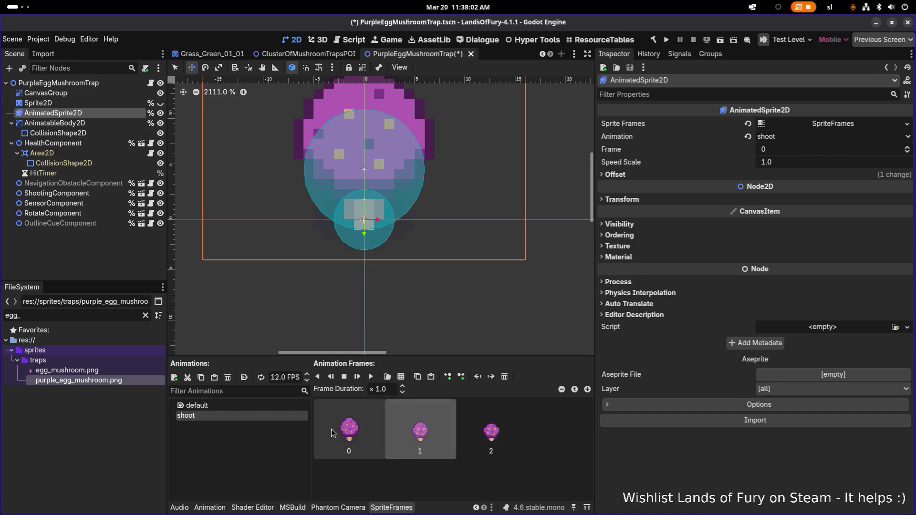
- Copy and reorder frames to make a five-frame shoot sequence, then save the scene
key(ctrl+v)
mouse_move(520, 429)
mouse_down()
mouse_move(476, 433)
mouse_move(509, 436)
mouse_up()
click(491, 429)
key(ctrl+c)
key(ctrl+v)
drag(422, 488, 550, 429)
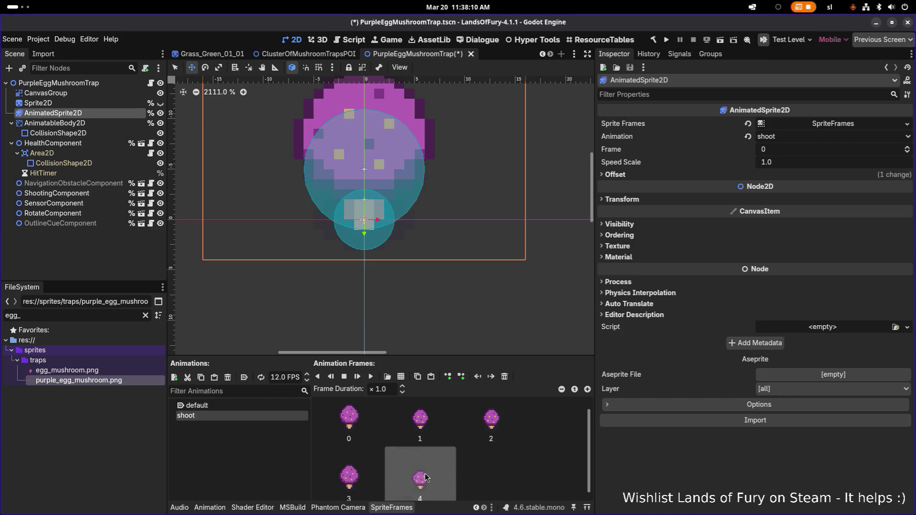
drag(395, 466, 470, 431)
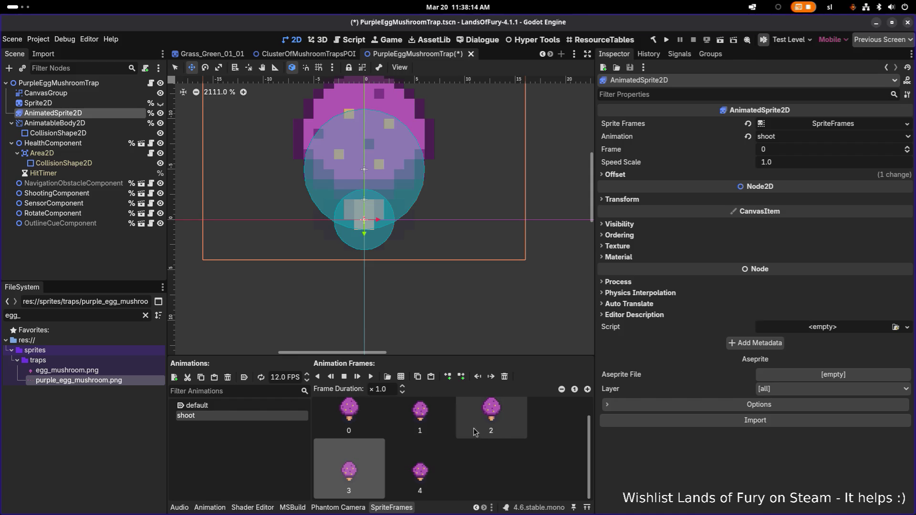
click(371, 428)
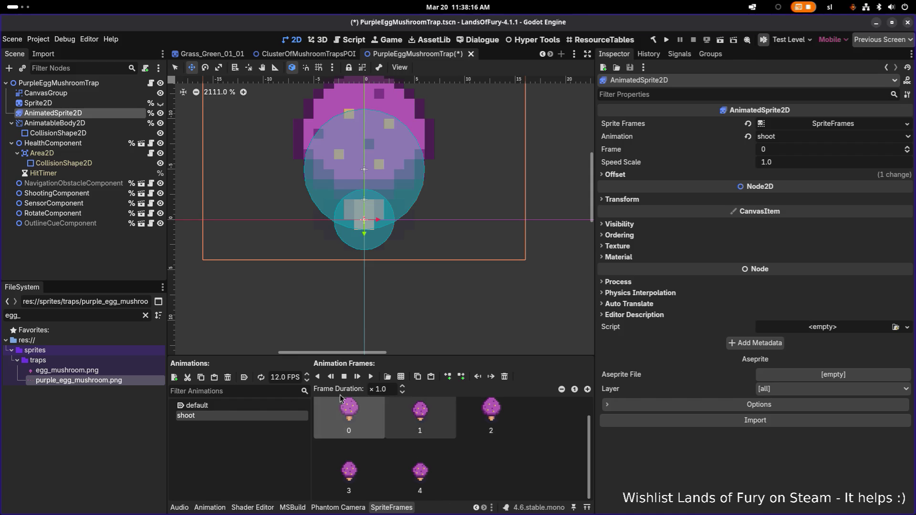
key(ctrl+s)
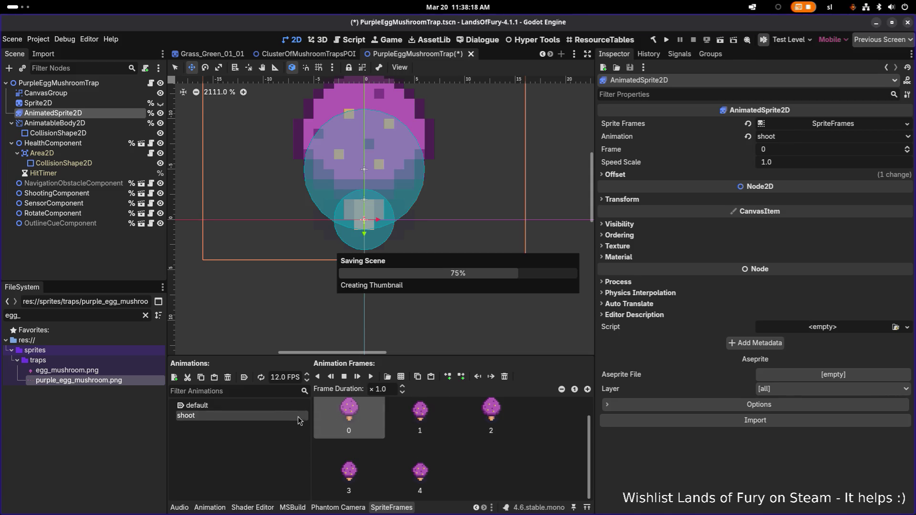
click(71, 245)
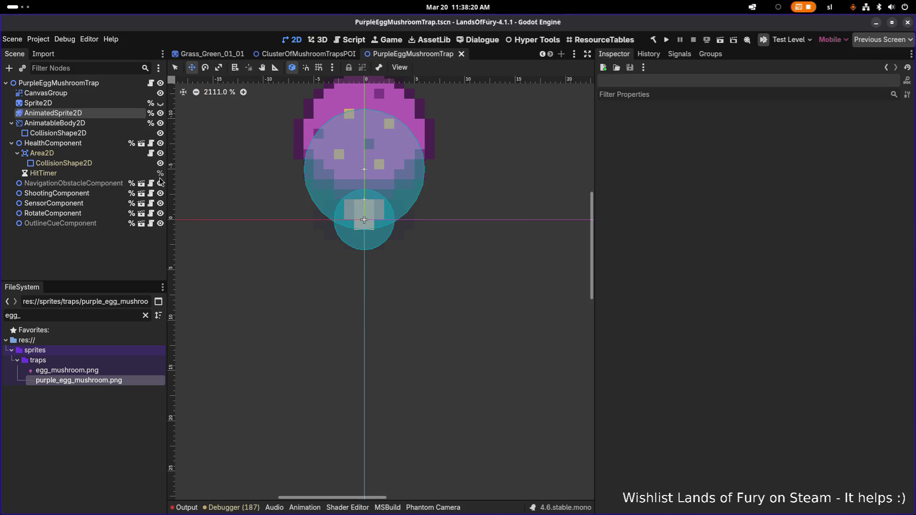
scroll(232, 56, up, 2)
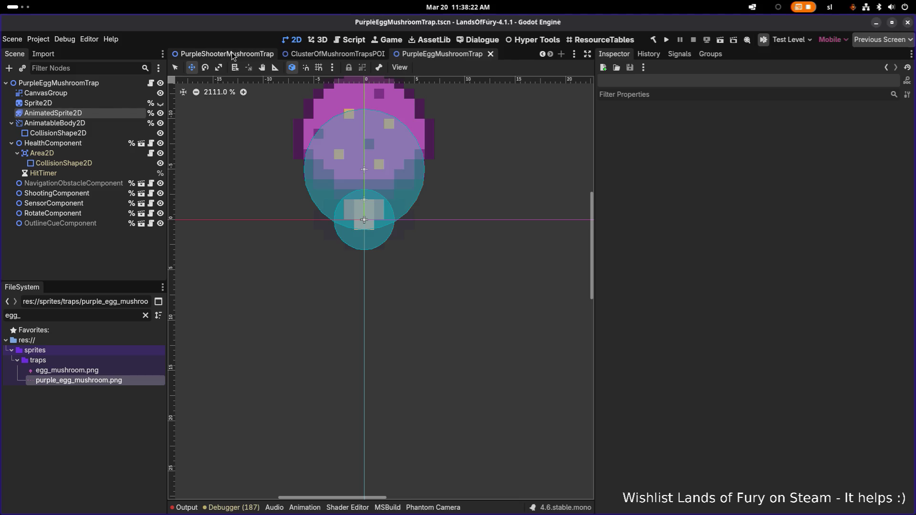
scroll(315, 56, up, 1)
click(310, 56)
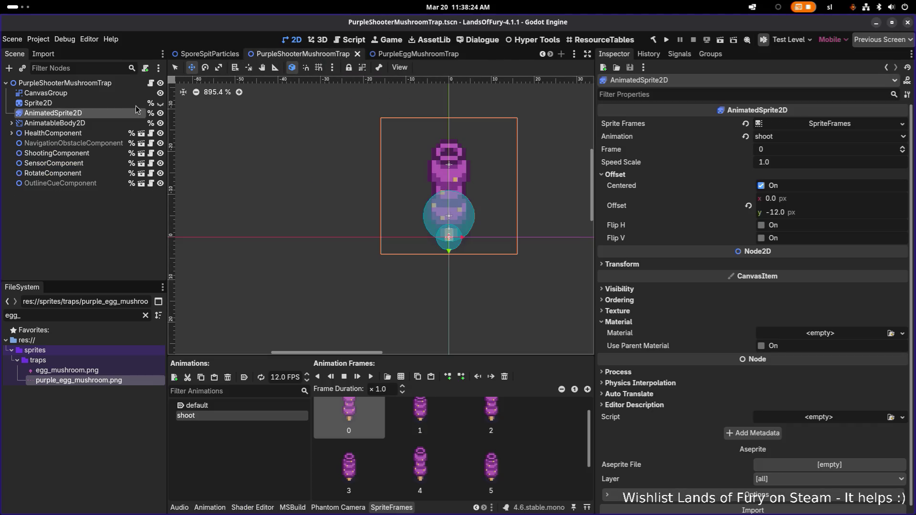
scroll(399, 429, down, 1)
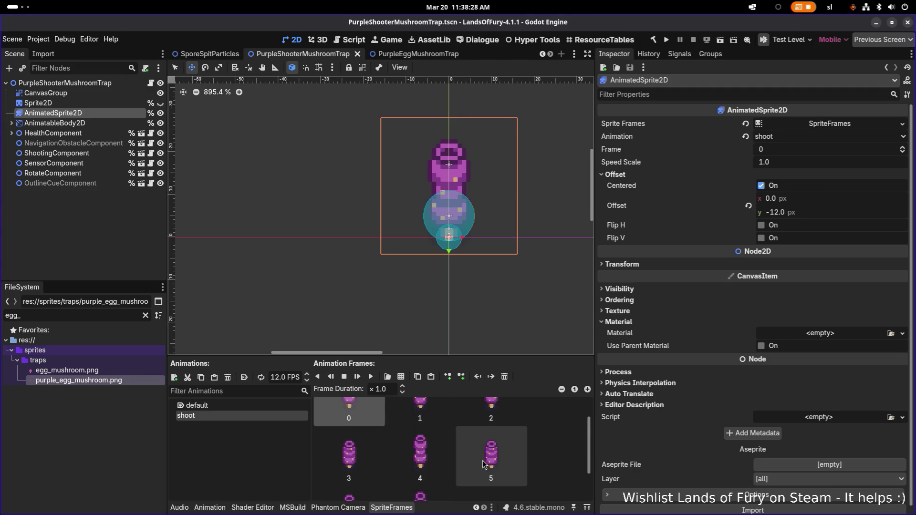
scroll(483, 464, down, 1)
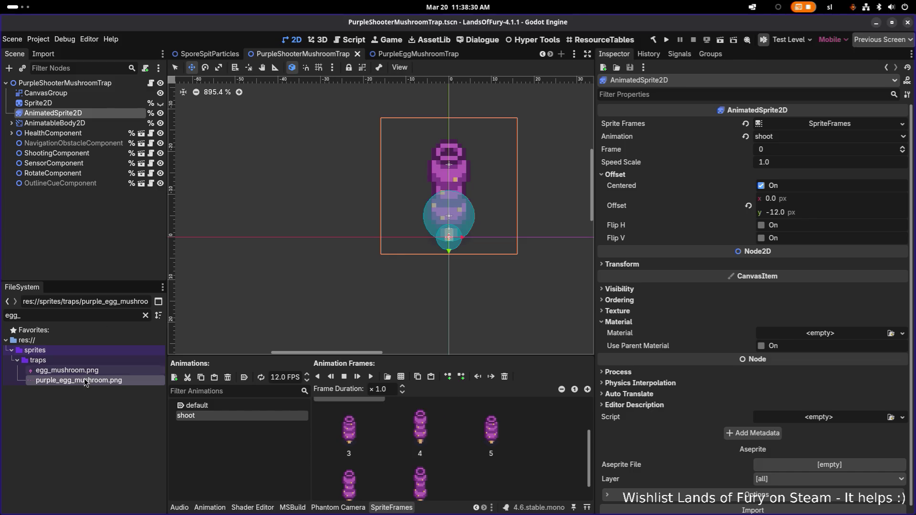
key(ctrl+Tab)
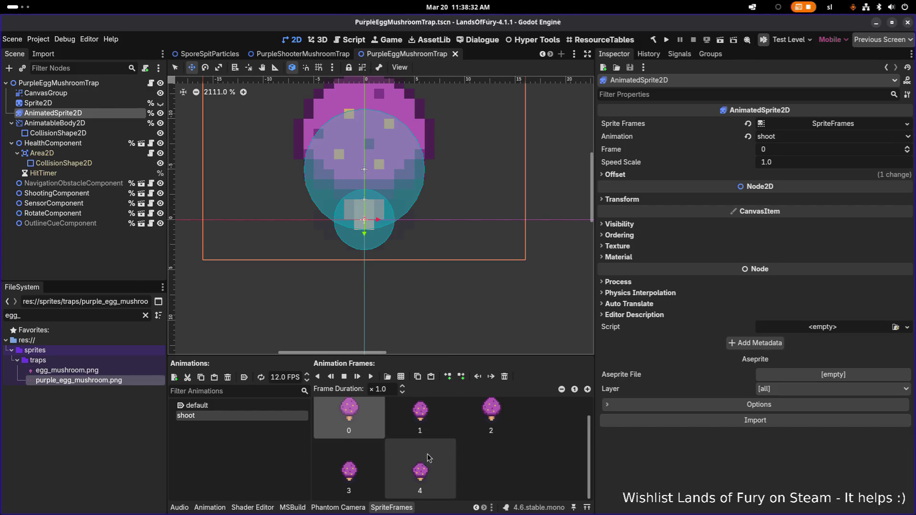
- Paste copied frames into the shoot animation as frames 5 and 6
scroll(428, 457, up, 1)
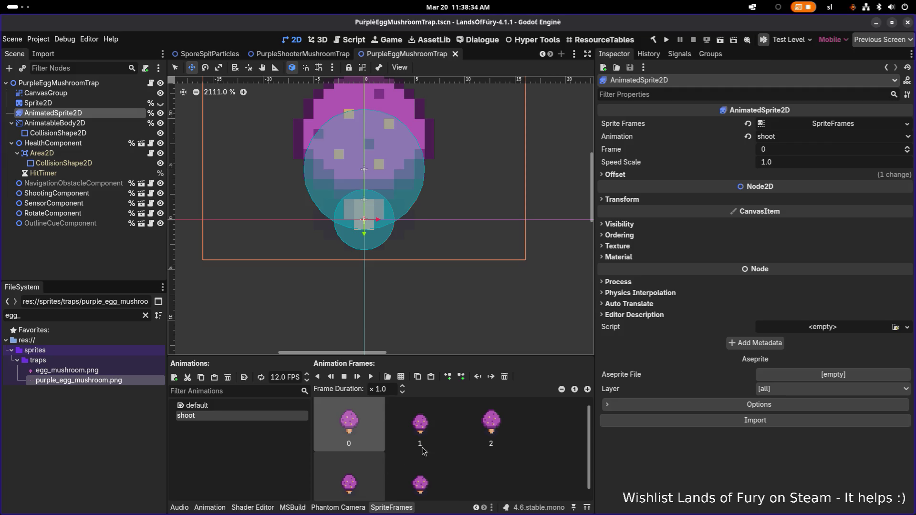
scroll(430, 424, down, 1)
click(431, 376)
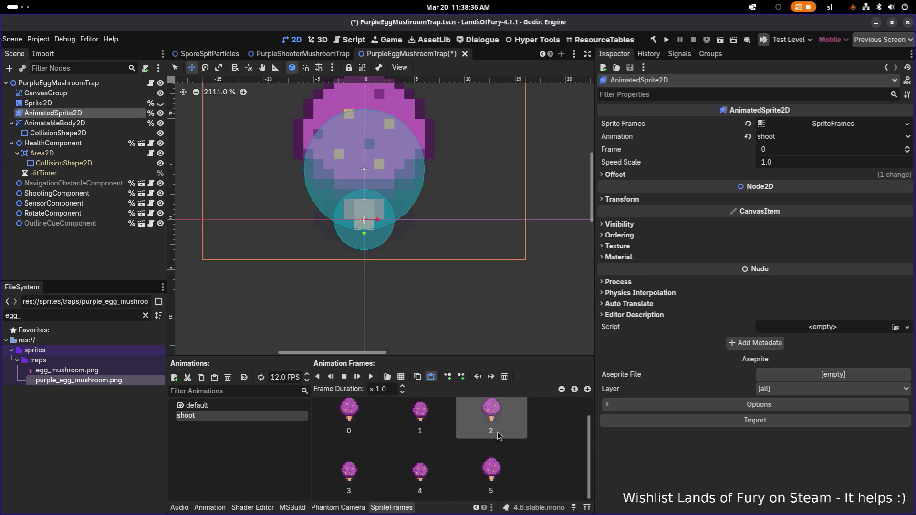
click(441, 424)
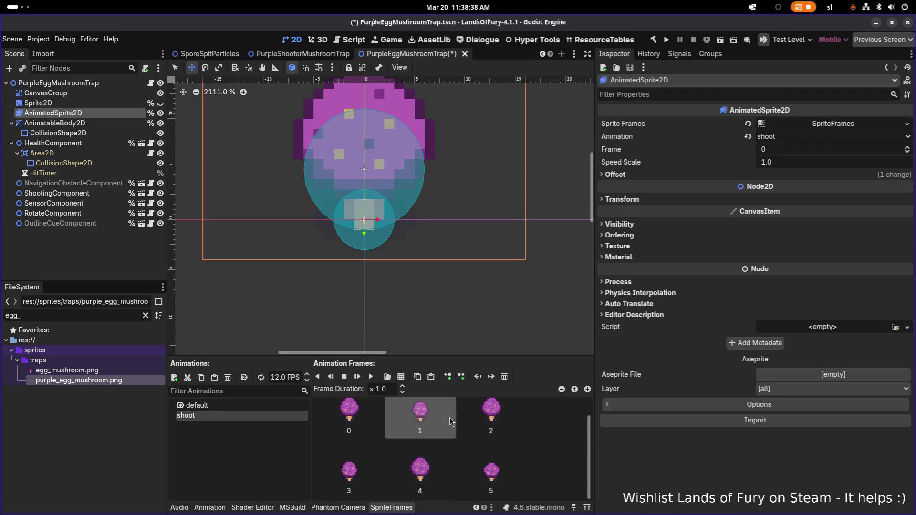
click(523, 476)
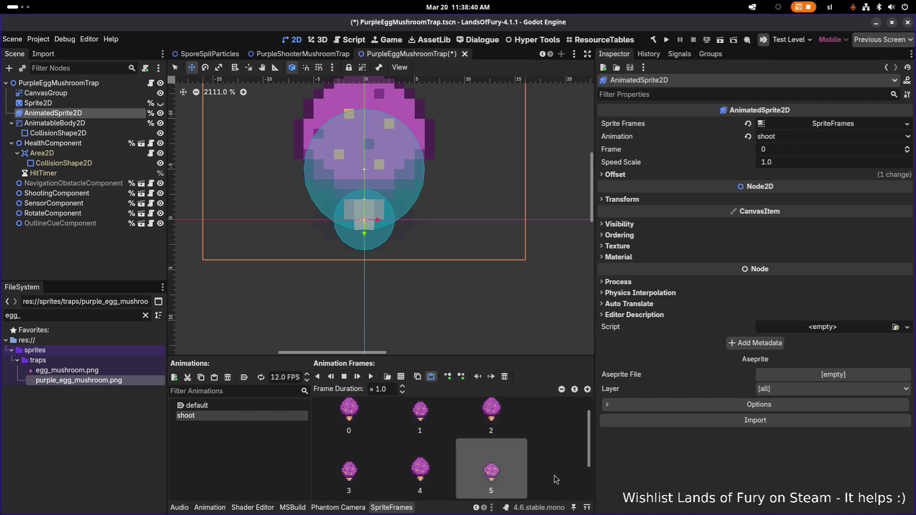
key(ctrl+v)
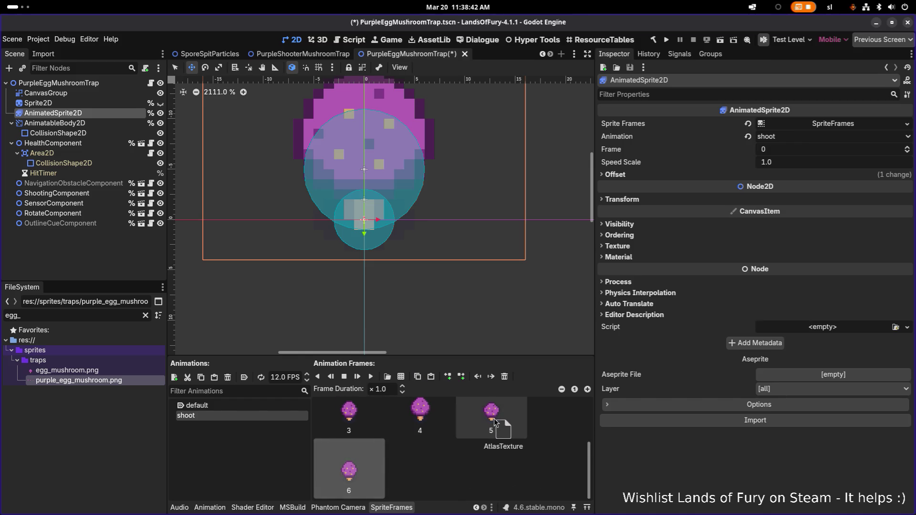
scroll(404, 433, up, 3)
click(401, 437)
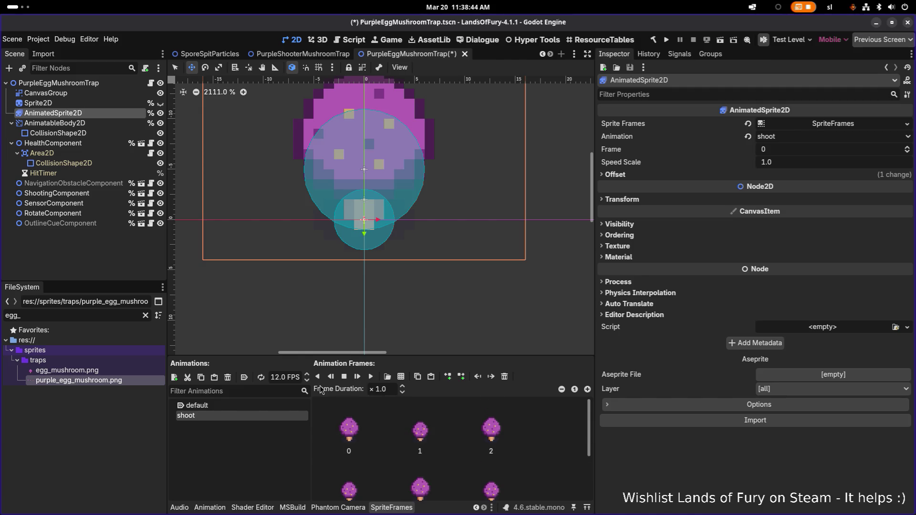
- Preview the seven-frame shoot animation with the mushroom recentred
click(371, 377)
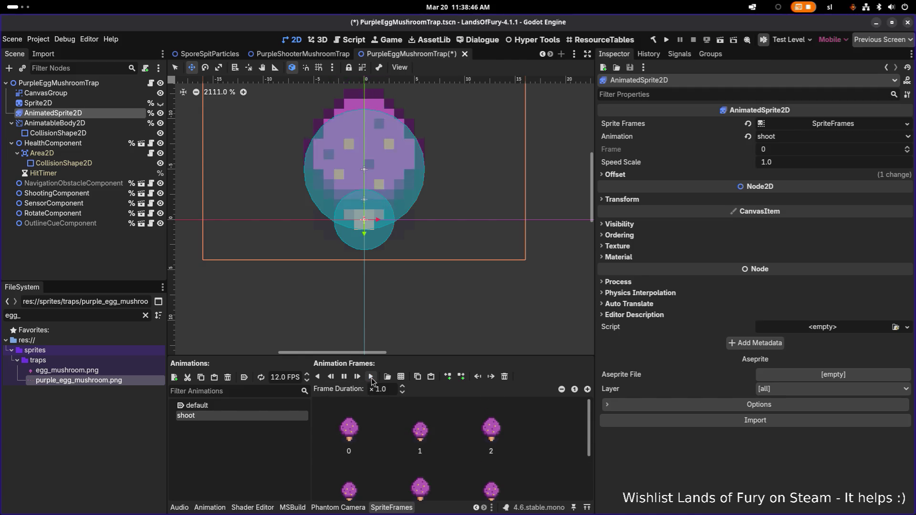
scroll(391, 263, down, 3)
drag(391, 264, 394, 297)
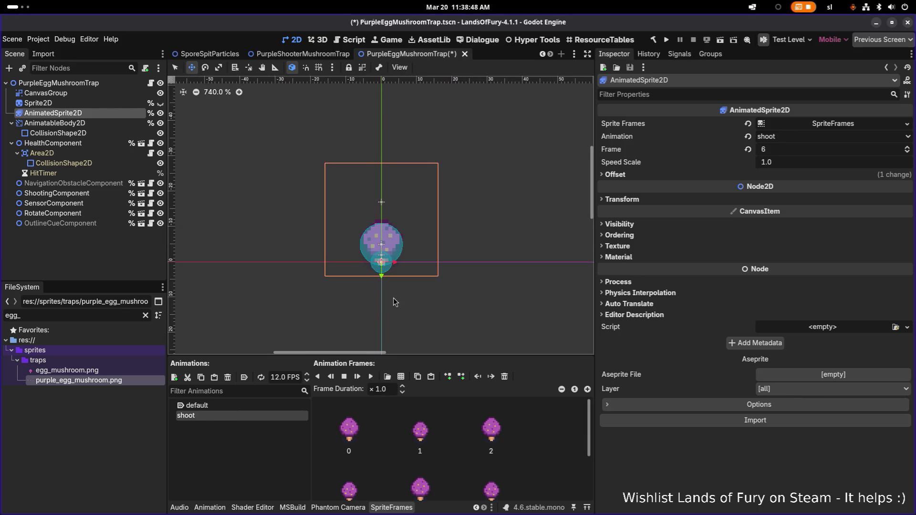
click(372, 378)
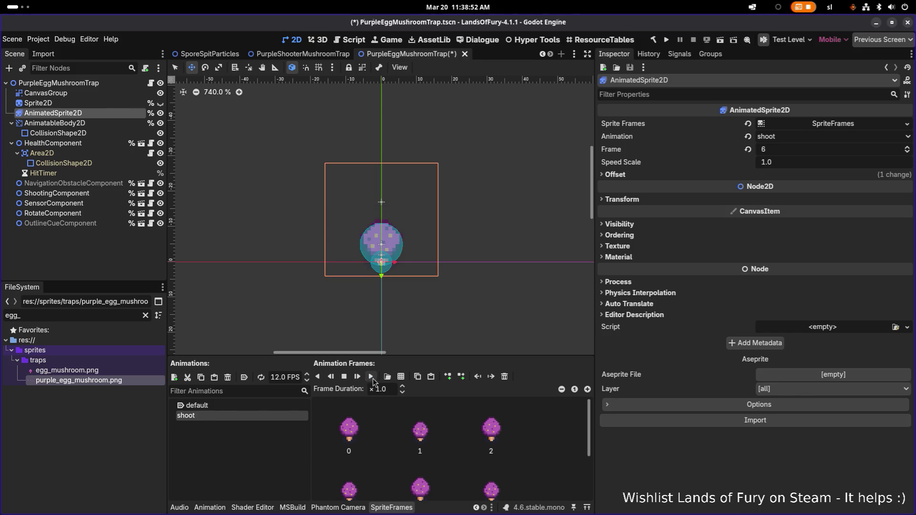
- Slow the shoot animation to 8 FPS, replay it, and return to the default animation
click(281, 377)
text(8)
key(Return)
click(372, 377)
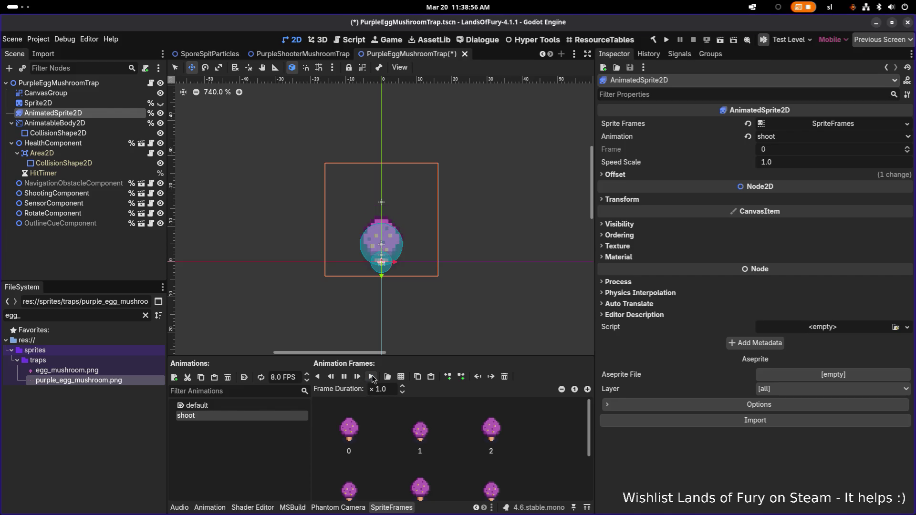
click(372, 377)
click(372, 377)
scroll(426, 260, down, 2)
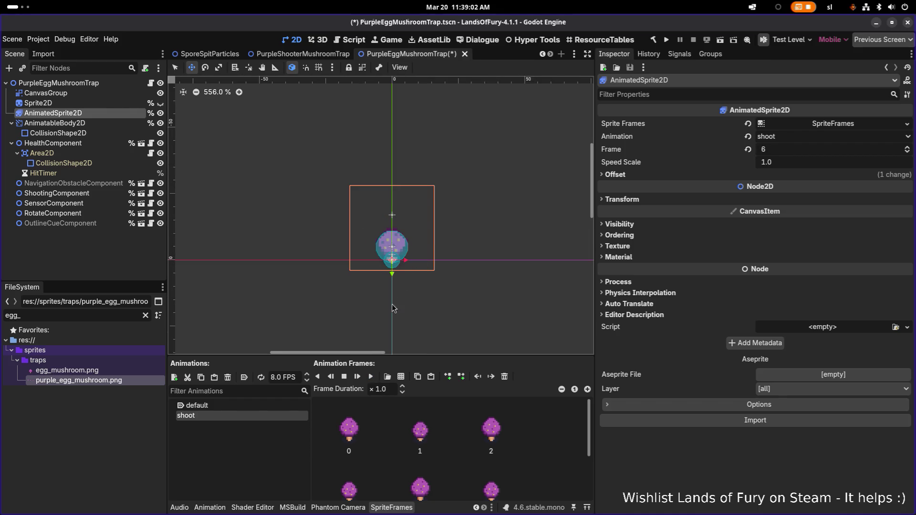
click(371, 377)
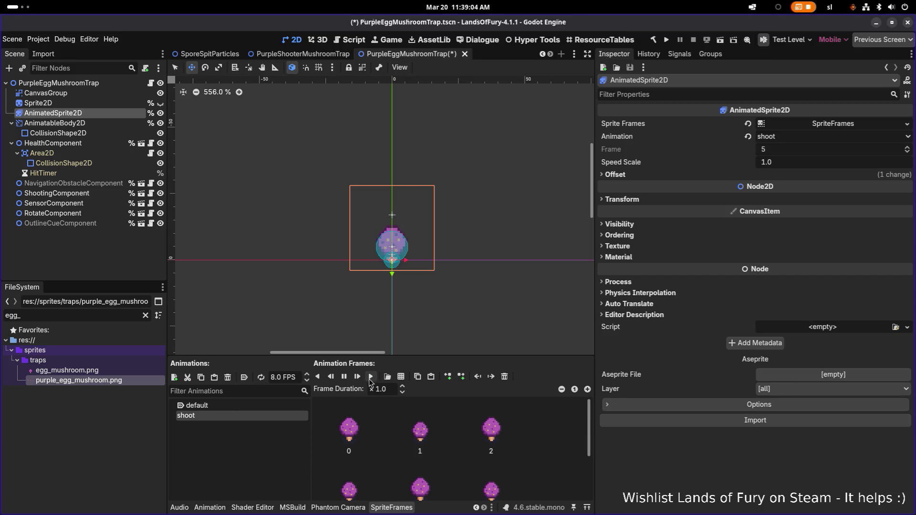
click(370, 377)
click(244, 406)
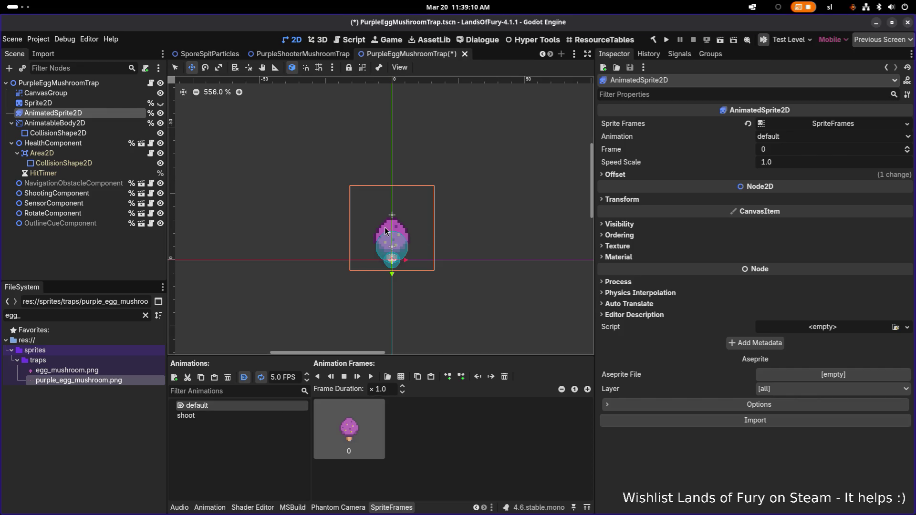
click(118, 196)
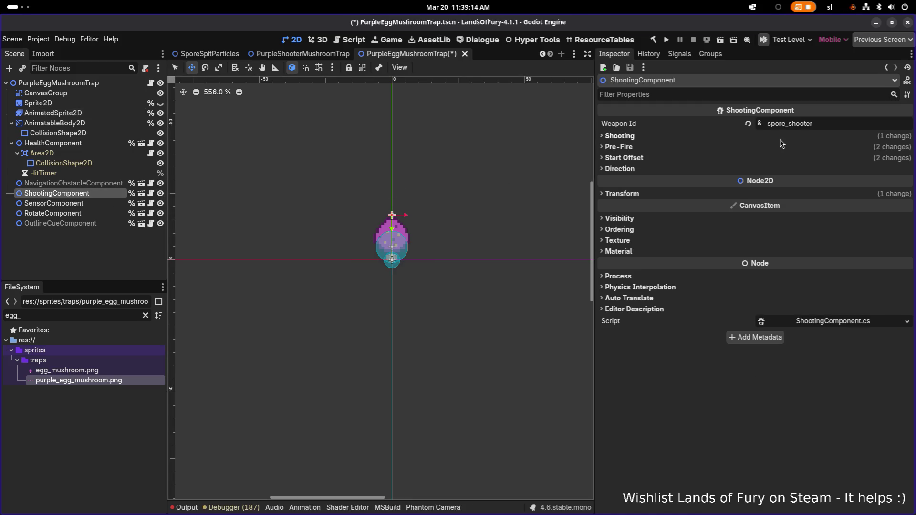
click(828, 123)
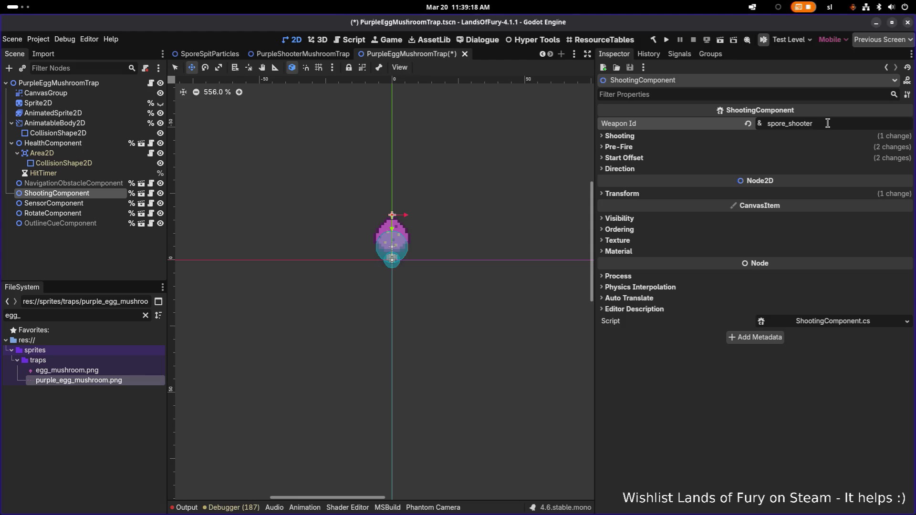
double_click(828, 123)
click(715, 377)
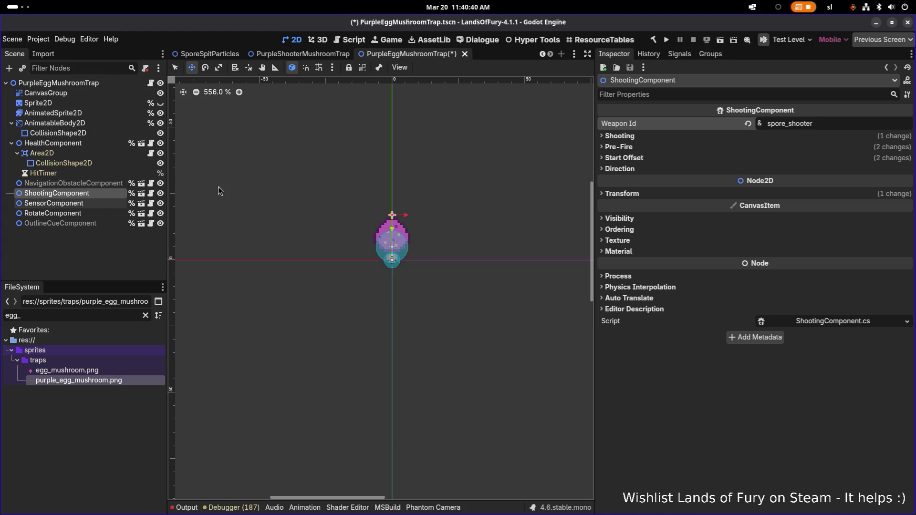
- Search FileSystem for SporeShooter.tres and reveal it in the full file tree
click(94, 317)
key(ctrl+a)
text(sporeshoote)
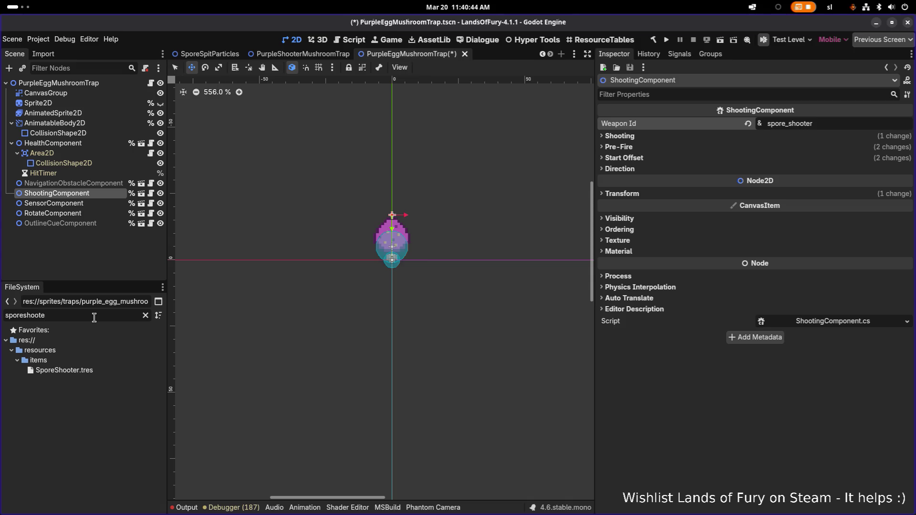
click(64, 370)
click(146, 316)
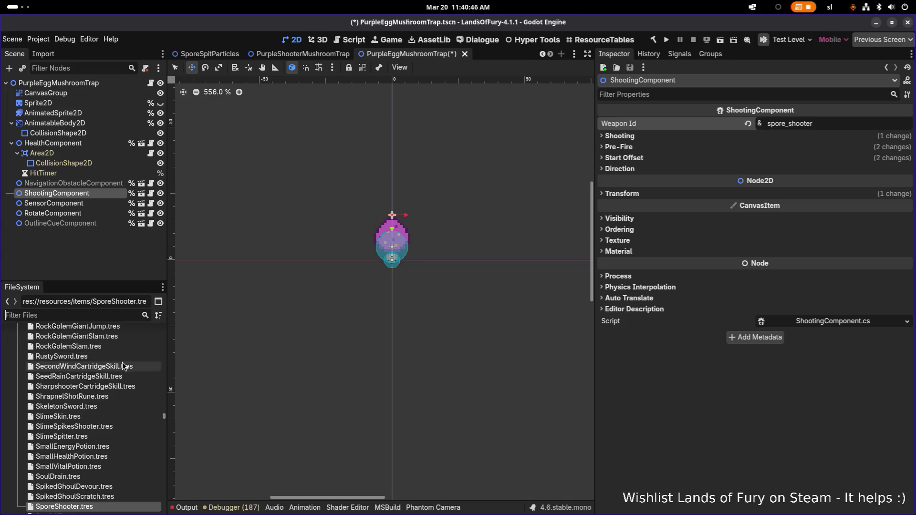
scroll(111, 367, down, 2)
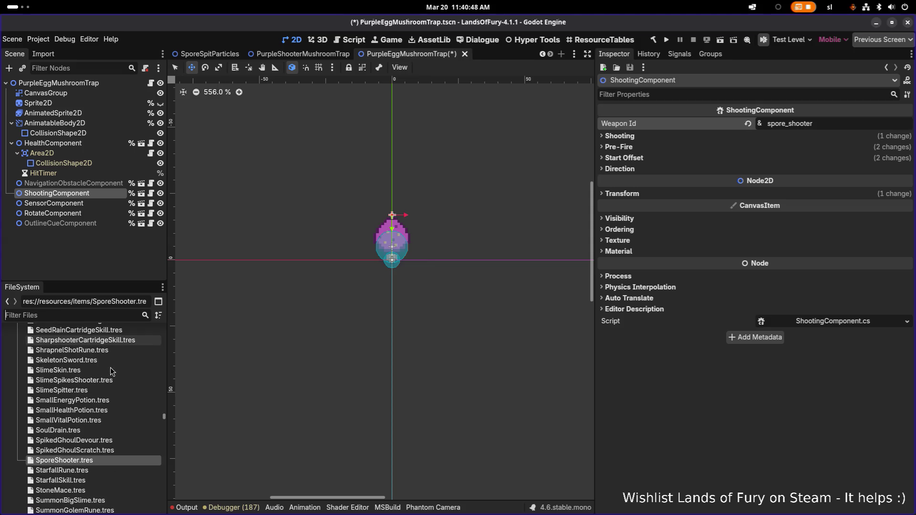
scroll(110, 367, down, 2)
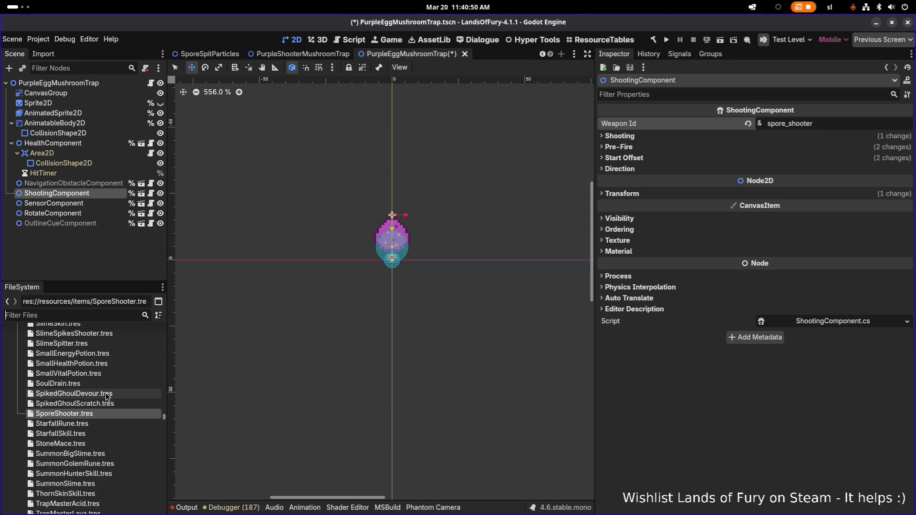
scroll(101, 394, down, 1)
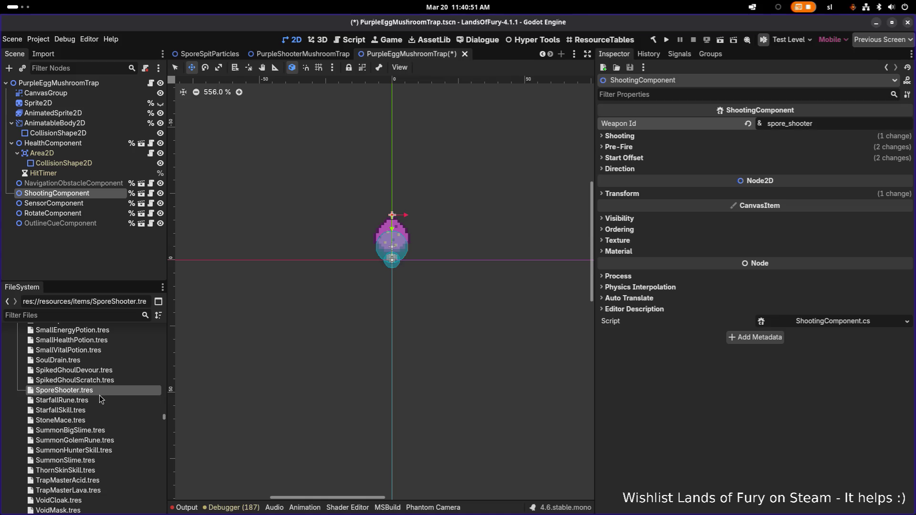
- Open SummonSlime.tres and inspect its slime-spawning Item Effects element 0
click(82, 460)
scroll(816, 413, down, 10)
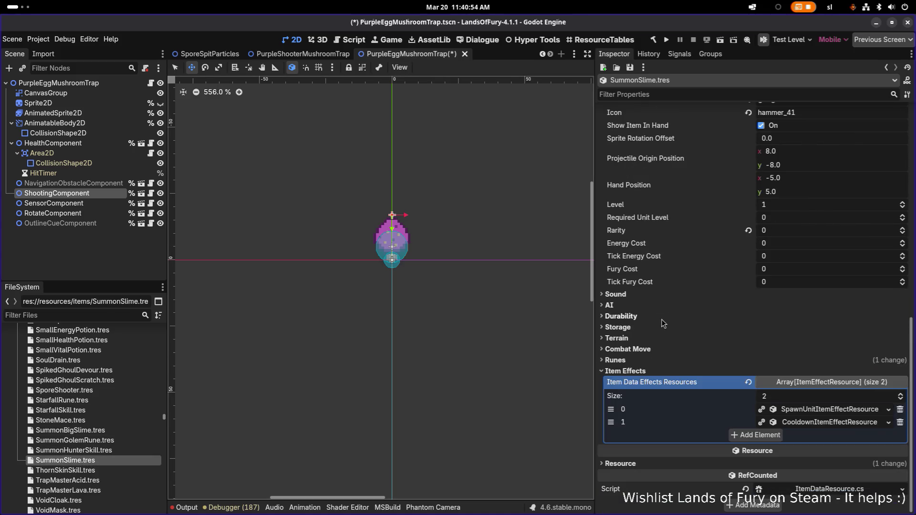
click(816, 409)
scroll(816, 413, down, 3)
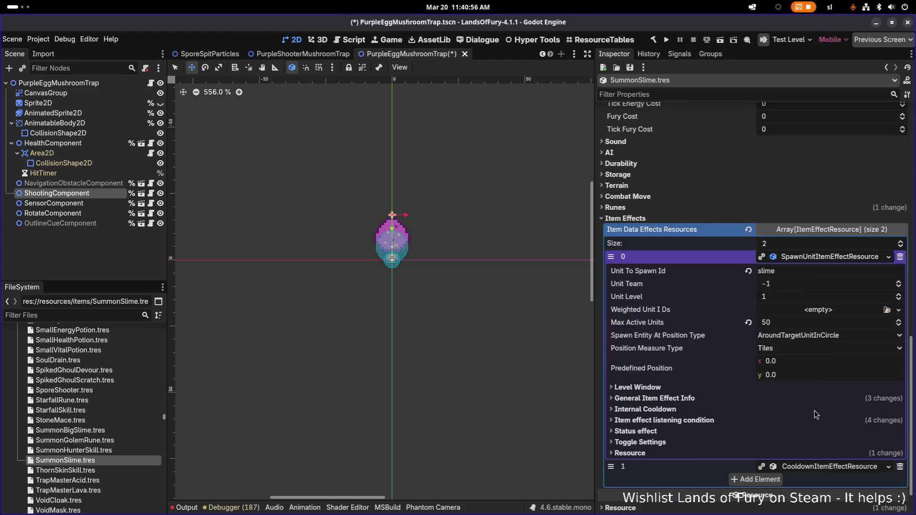
scroll(816, 413, up, 1)
scroll(815, 415, down, 4)
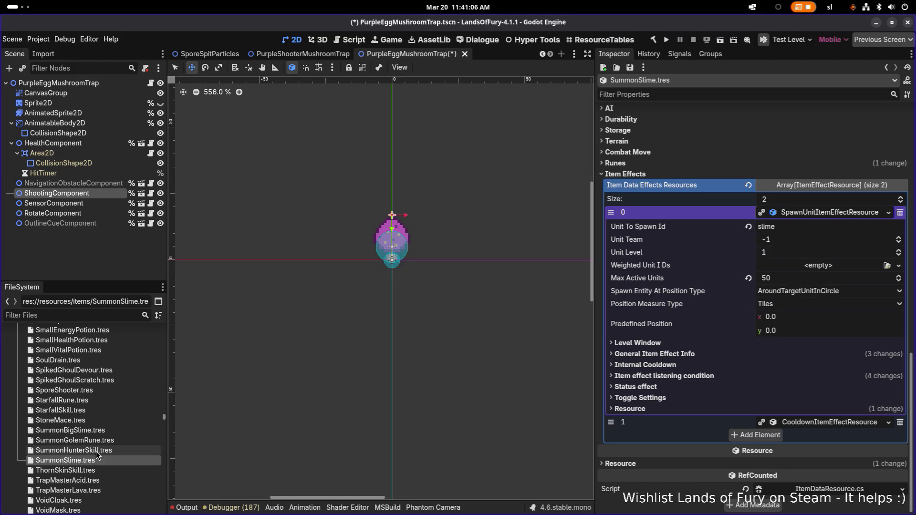
- Undo an accidental ShootingComponent duplicate and start duplicating SummonSlime.tres
key(ctrl+d)
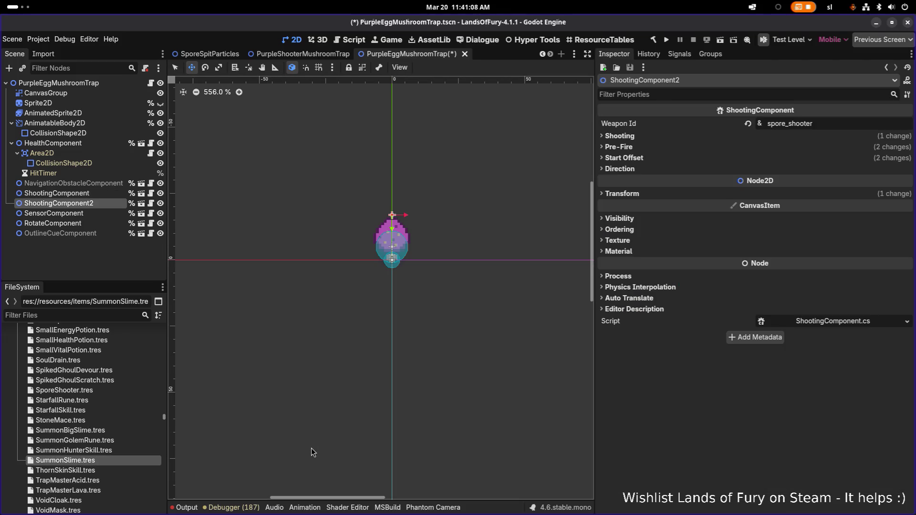
key(ctrl+z)
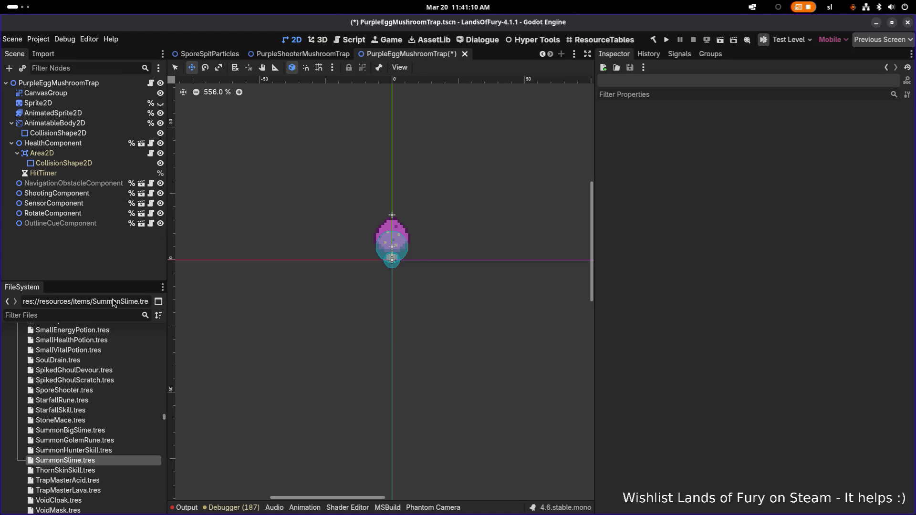
key(ctrl+d)
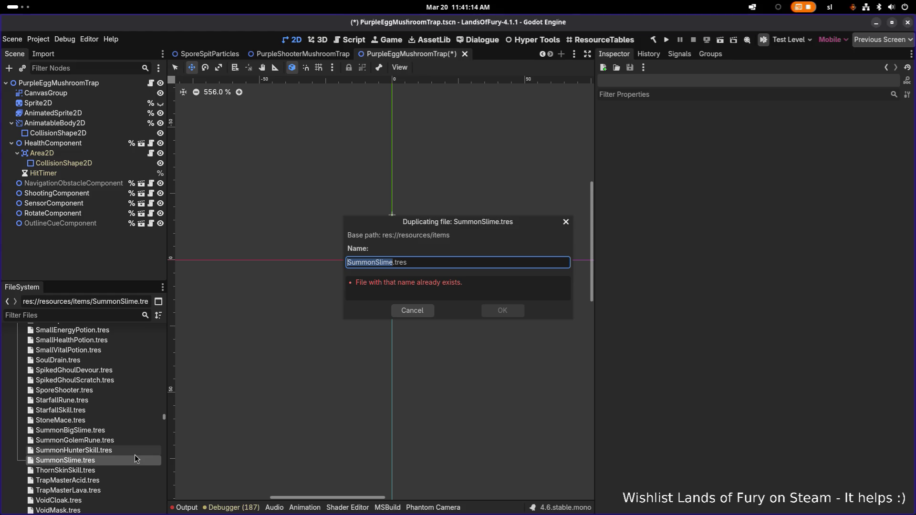
- Prefix the duplicated item's file name with 'PurpleEgg' to create PurpleEggSummonSlime.tres
key(Home)
text(P)
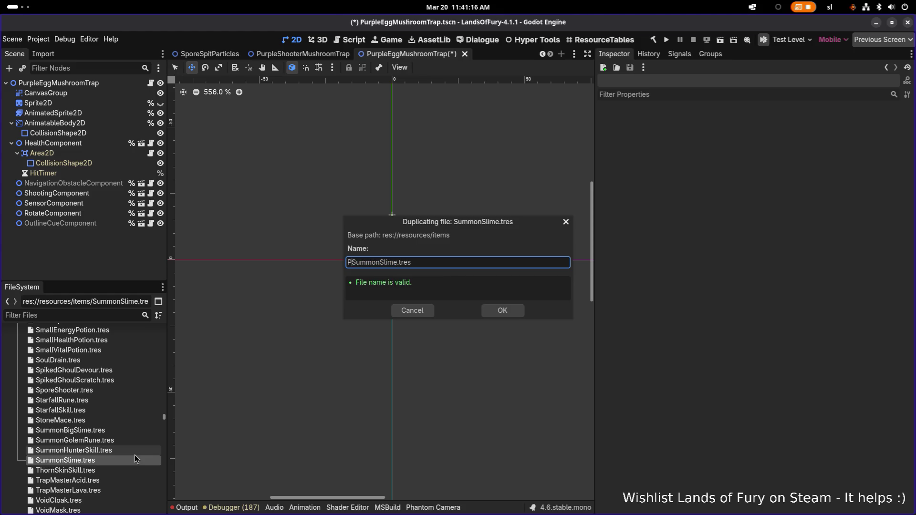
text(urpleE)
text(gg)
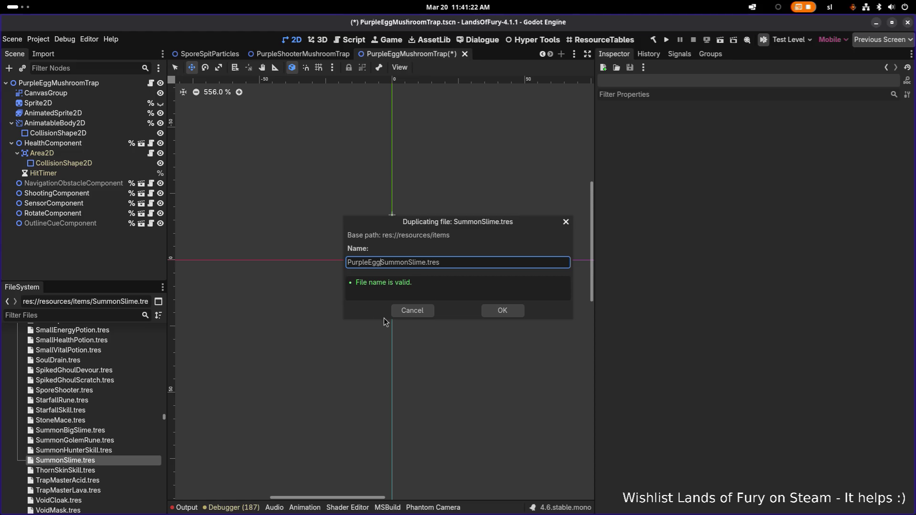
click(511, 311)
- Select the ShootingComponent node and replace its spore_shooter Weapon Id with purple_egg_summon_slime
click(100, 315)
text(purple)
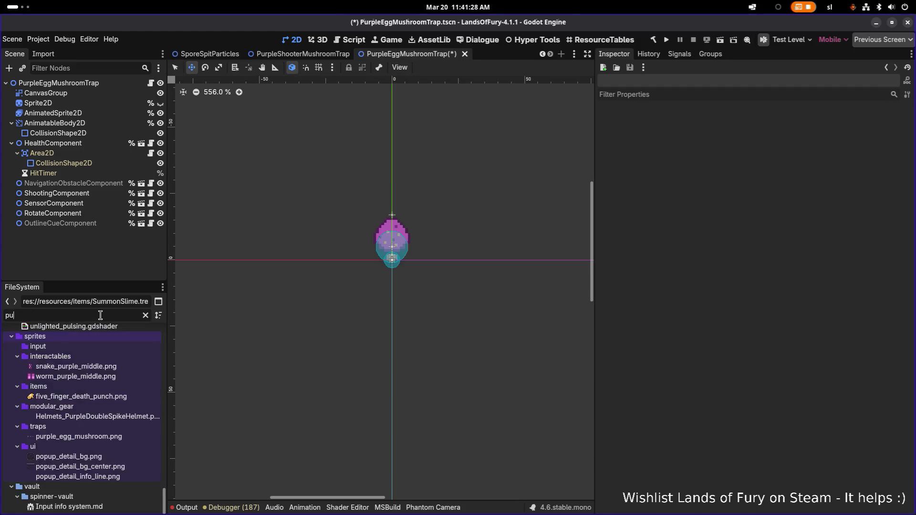
click(101, 194)
double_click(830, 123)
text(purple_egg_summon_slime)
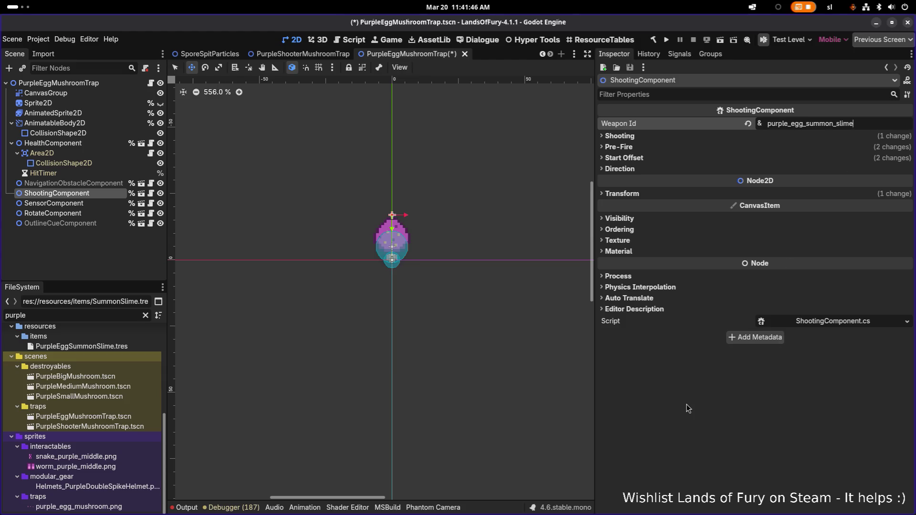
- Expand ShootingComponent's Shooting group to show shooting enabled, Cooldown Time 7.0 and Force Use Item on
click(669, 135)
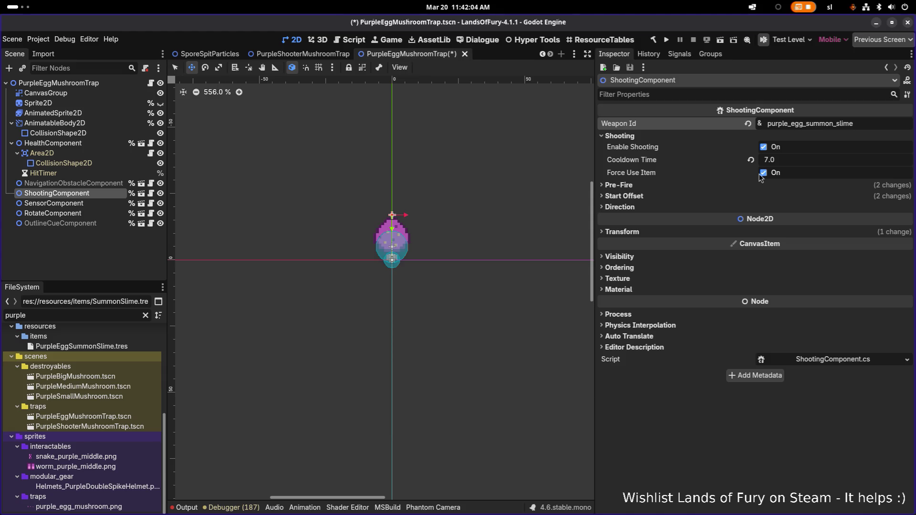
key(super)
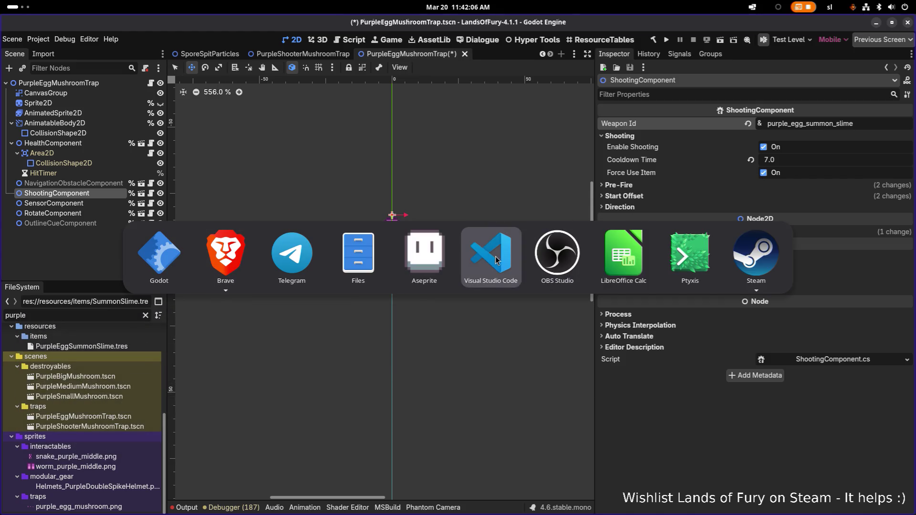
- Filter files by 'purpleeg' and inspect PurpleEggSummonSlime.tres (Id summon_slime, template SpawnUnitItem)
key(super)
double_click(77, 315)
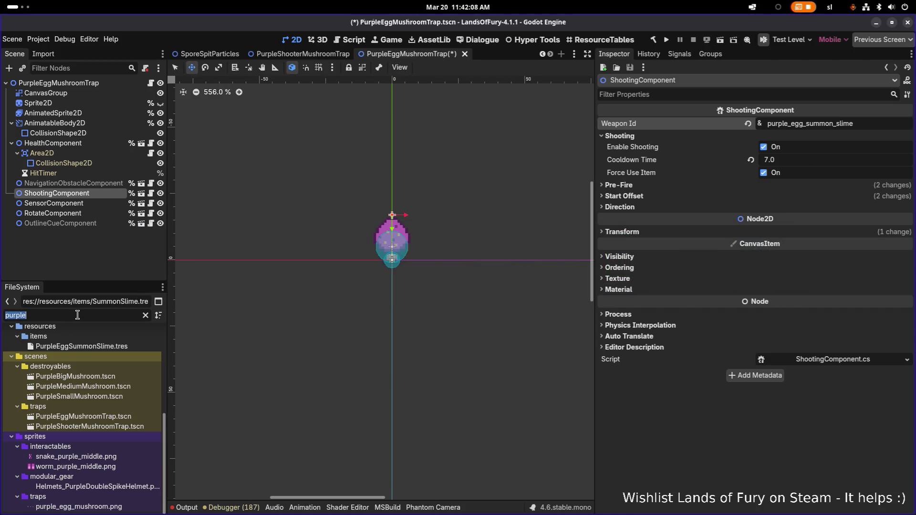
text(pu)
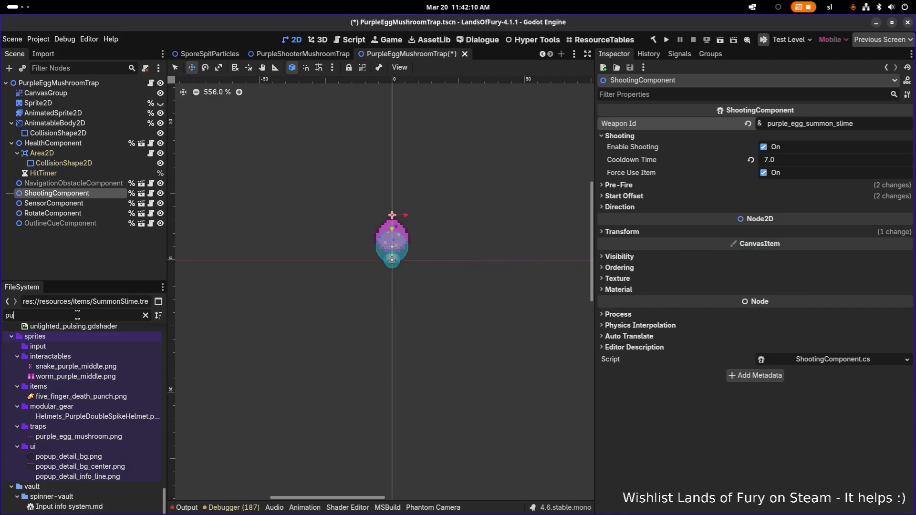
text(rpleeg)
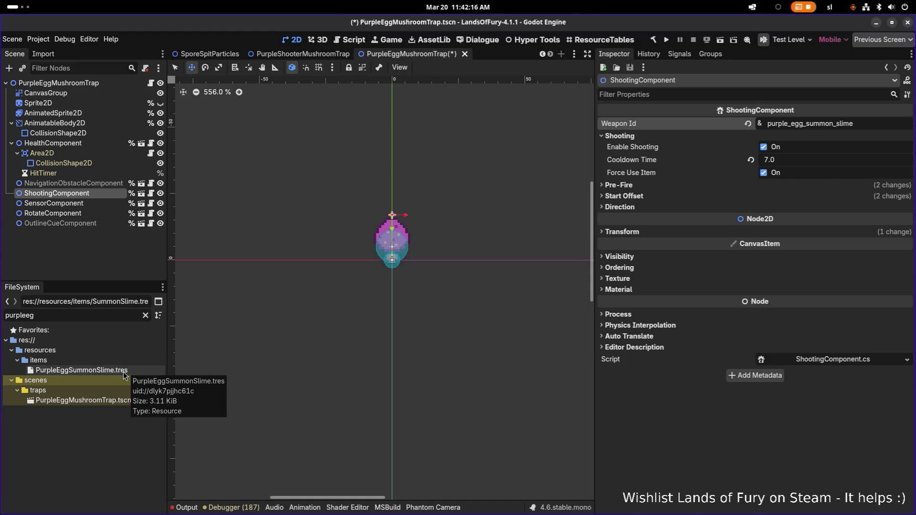
click(124, 371)
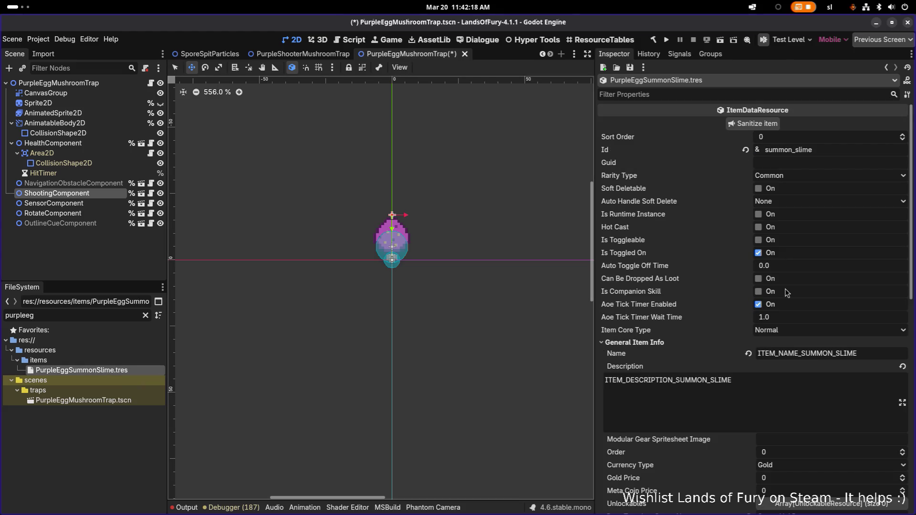
scroll(787, 292, down, 5)
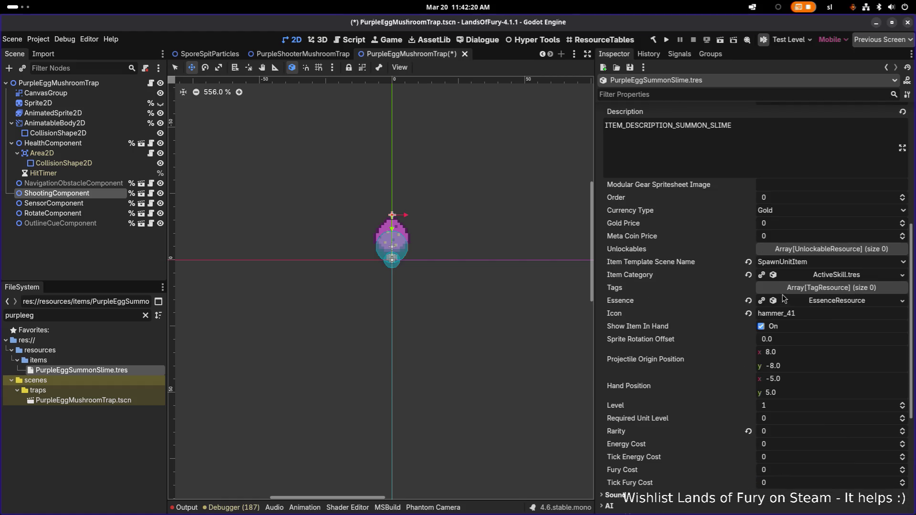
key(alt+Tab)
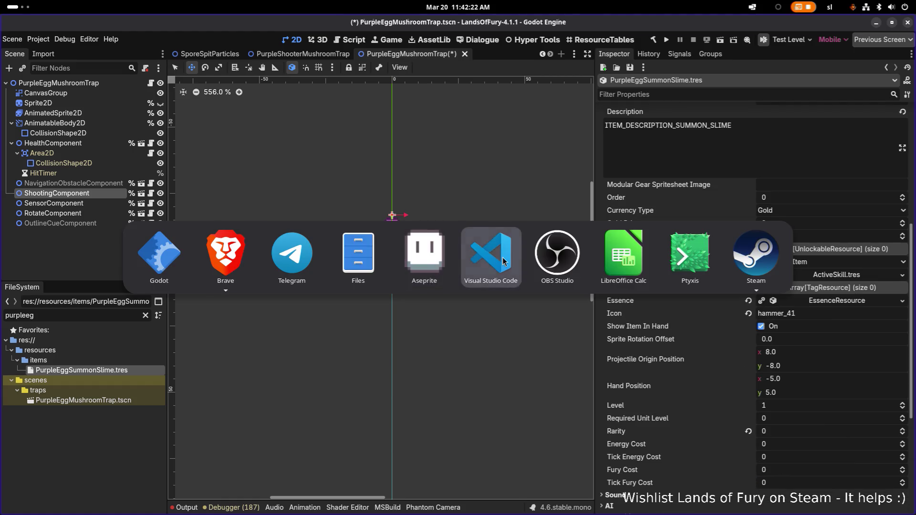
click(488, 255)
- Open ShootingComponent.cs and read through OnShootingTimerTimeout and the FireShot method
key(ctrl+p)
text(shoot)
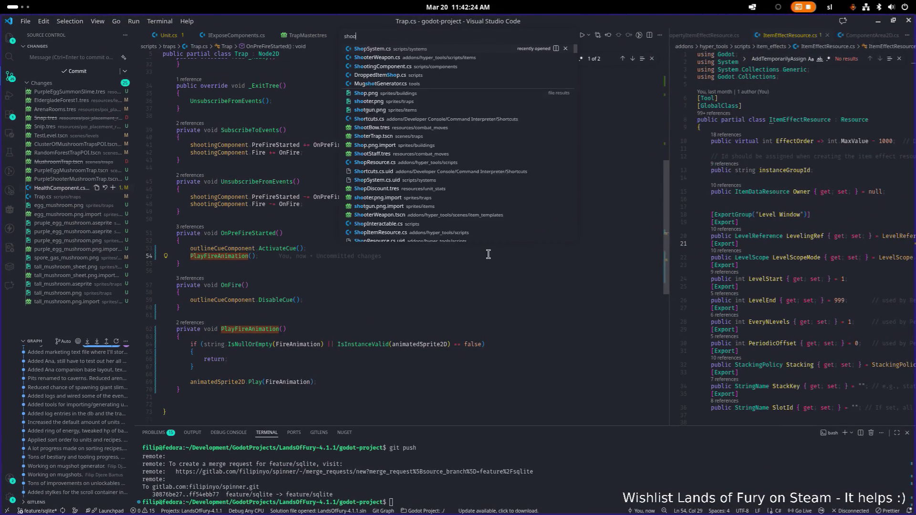
key(Return)
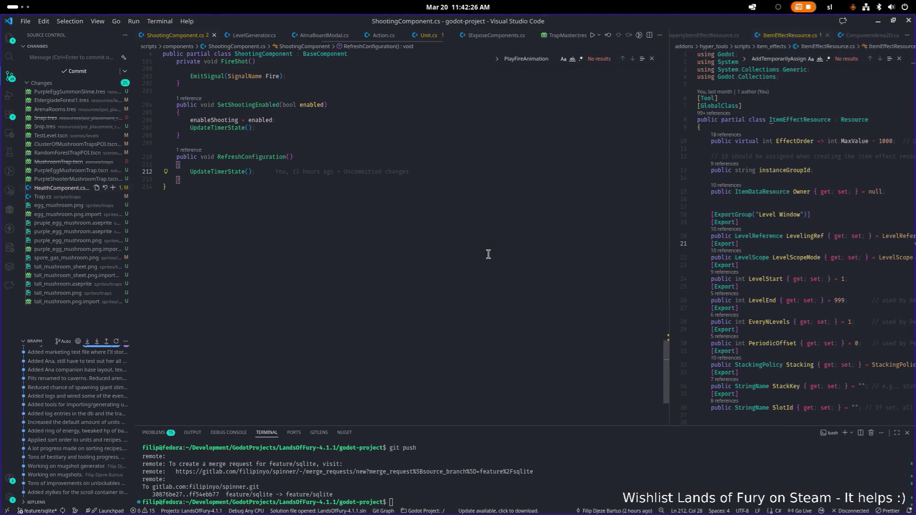
scroll(487, 253, up, 20)
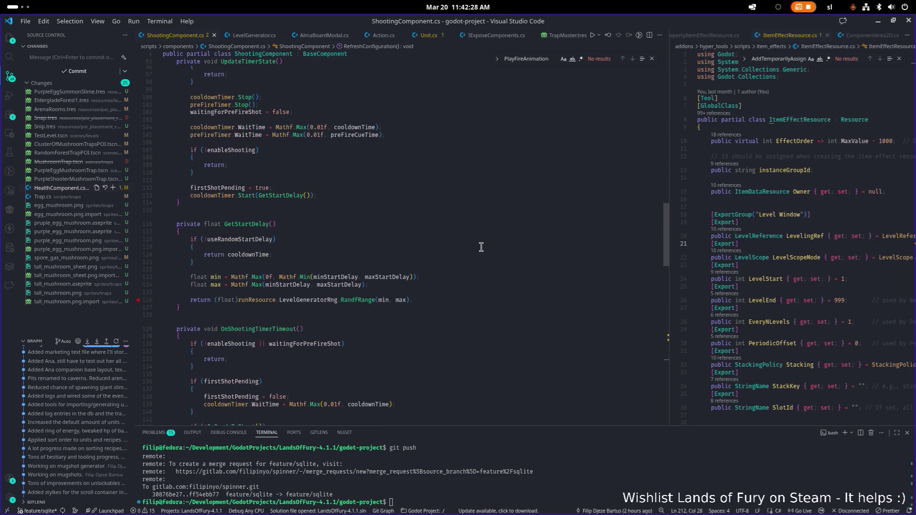
click(484, 222)
scroll(483, 221, up, 20)
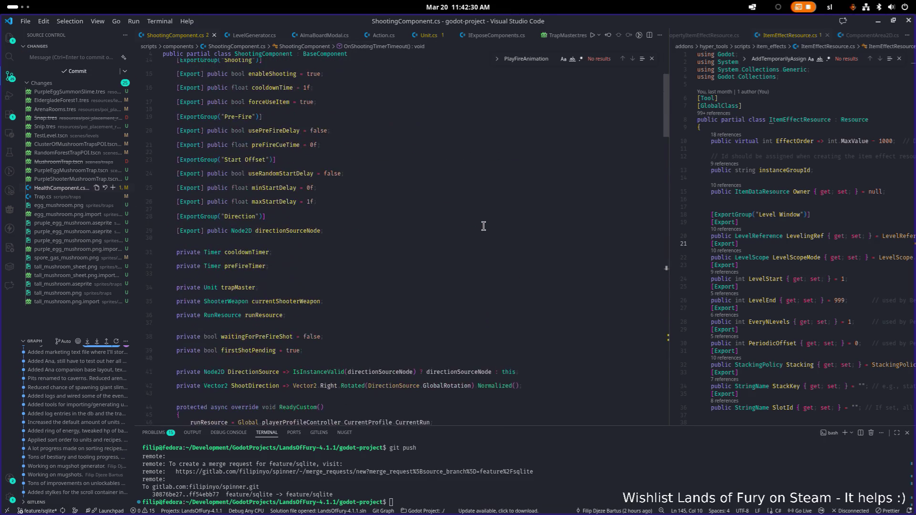
scroll(482, 220, down, 8)
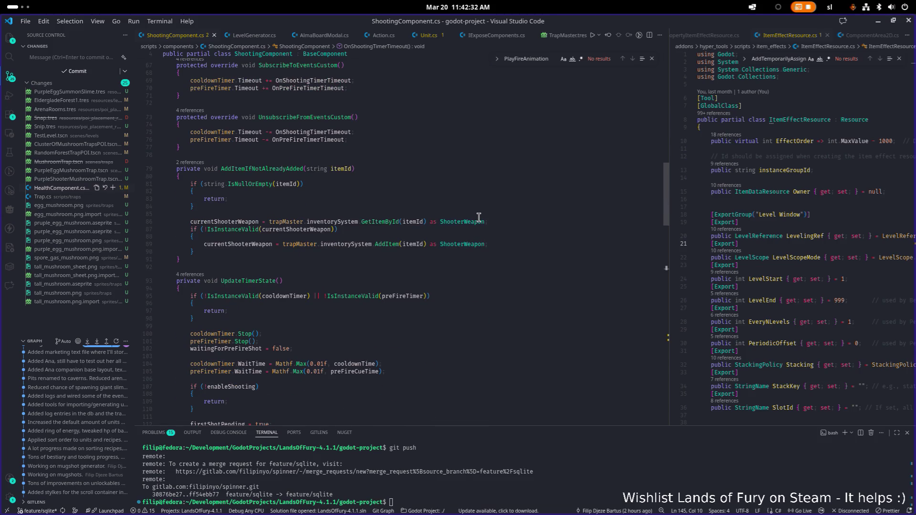
scroll(478, 218, down, 20)
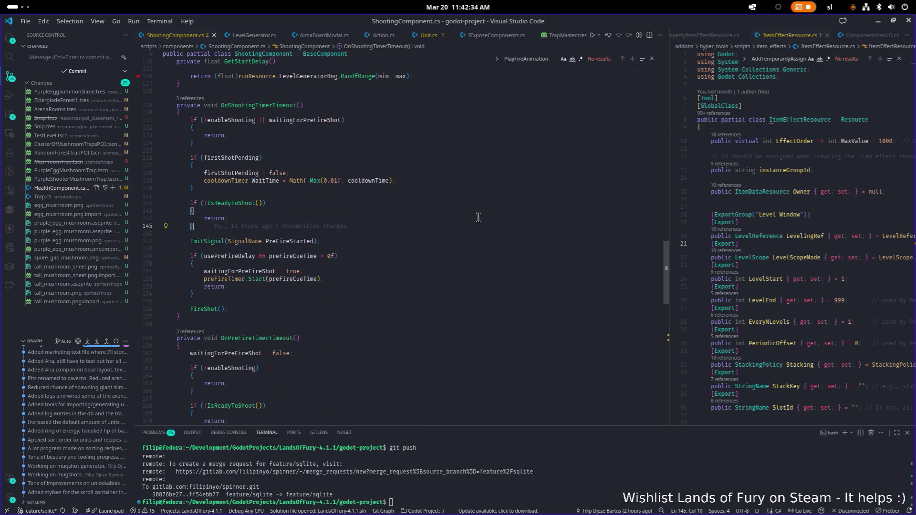
scroll(479, 218, down, 2)
click(238, 210)
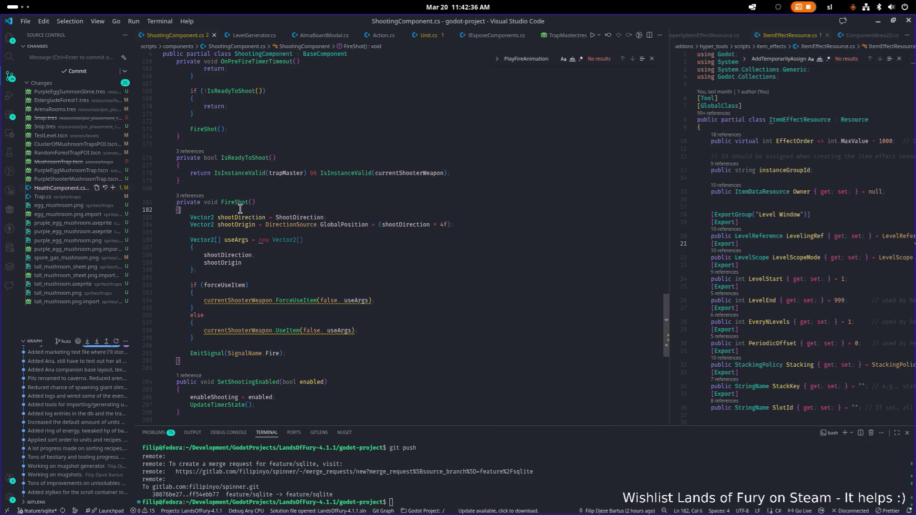
- Jump to the currentShooterWeapon declaration from the ForceUseItem call, then minimize VS Code
mouse_move(273, 301)
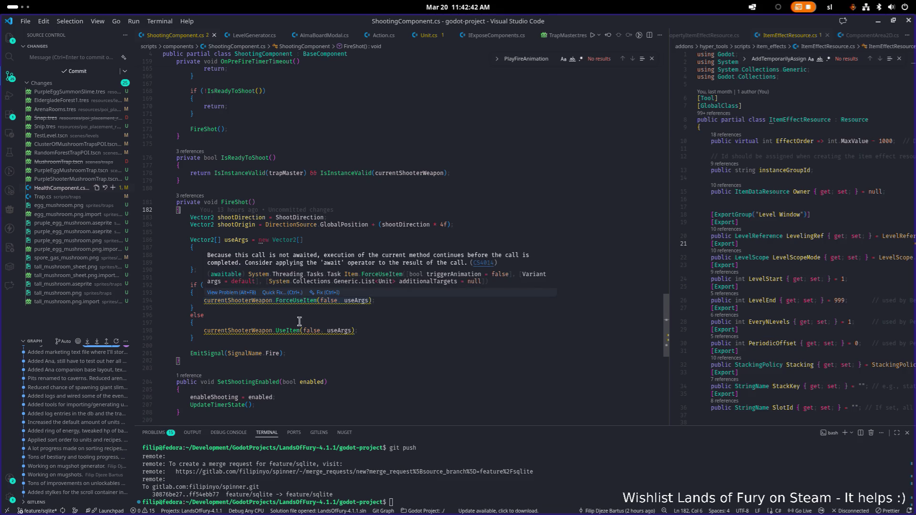
double_click(248, 301)
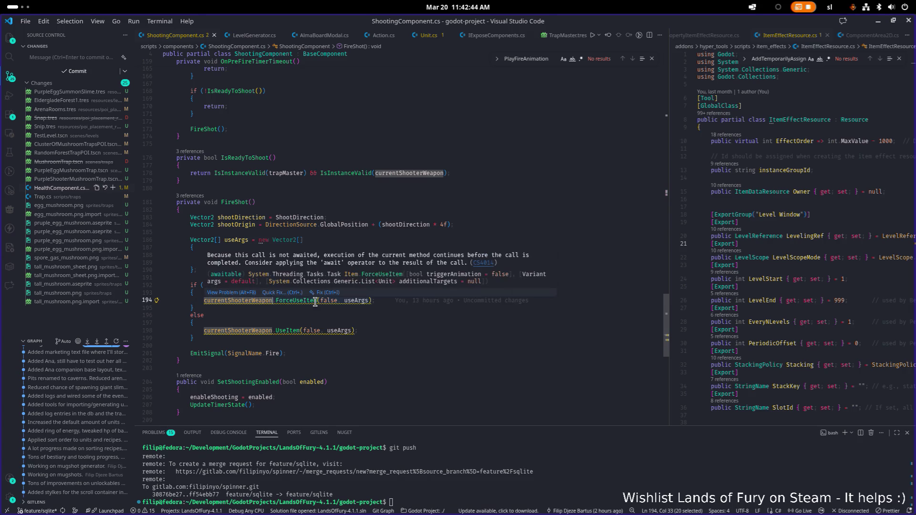
key(F12)
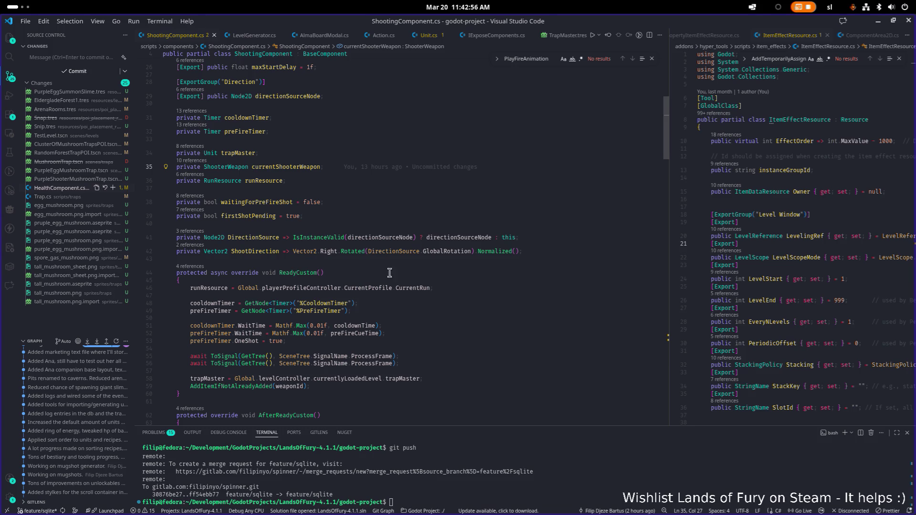
click(877, 22)
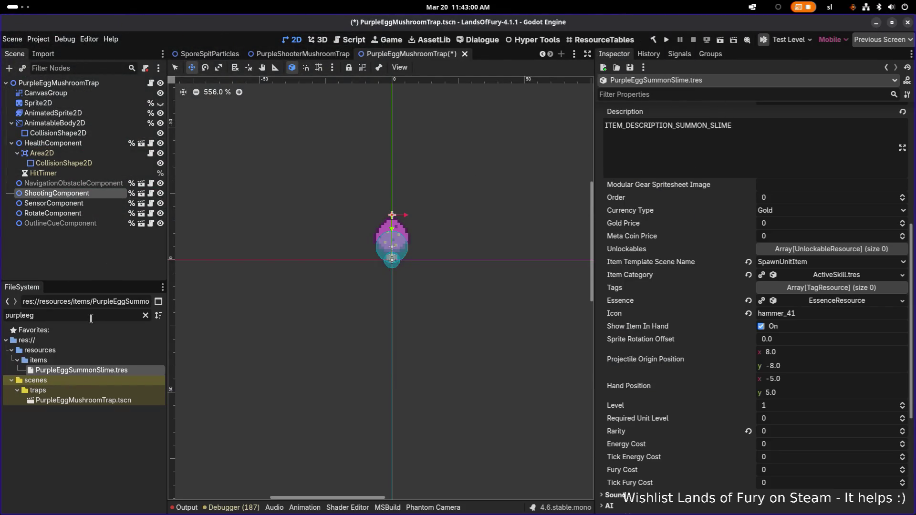
- Replace the FileSystem filter with 'shootin' to locate the scripts/components folder
key(ctrl+a)
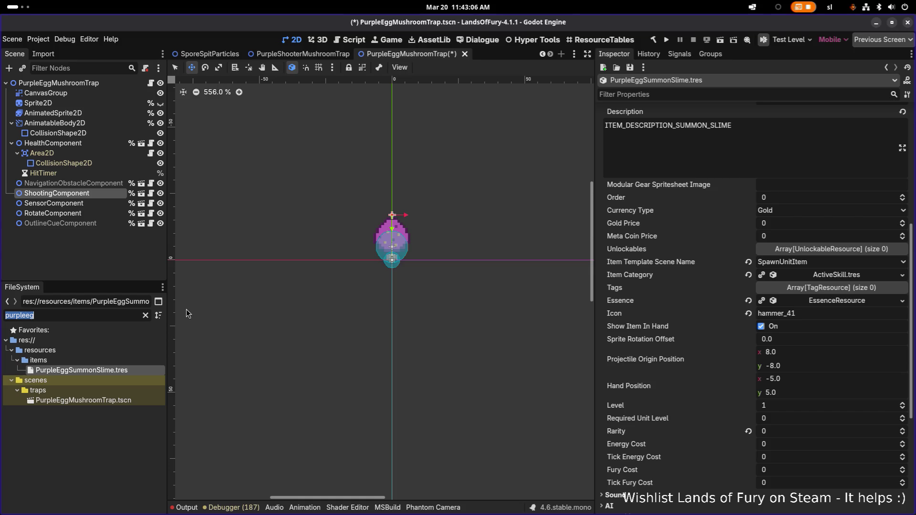
key(BackSpace)
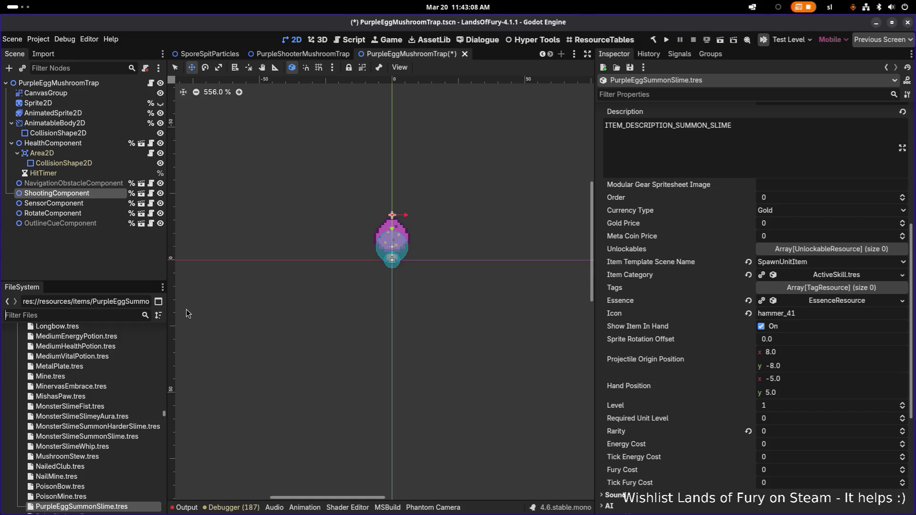
text(shootin)
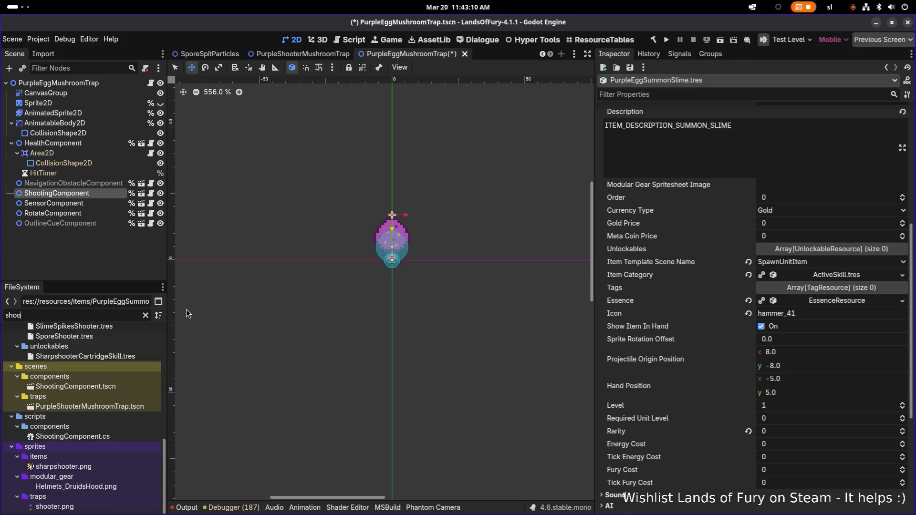
click(65, 402)
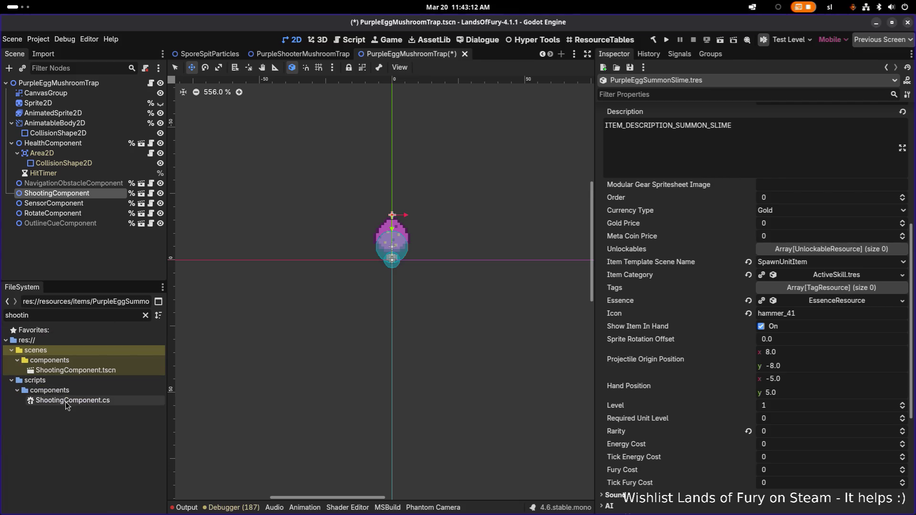
click(145, 315)
- Create a new script named UseItemComponent in the scripts/components folder
right_click(80, 467)
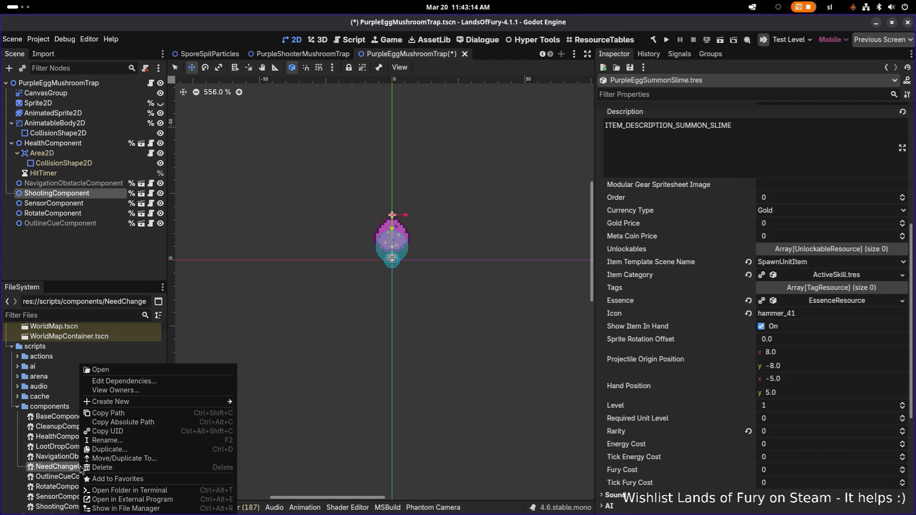
mouse_move(166, 405)
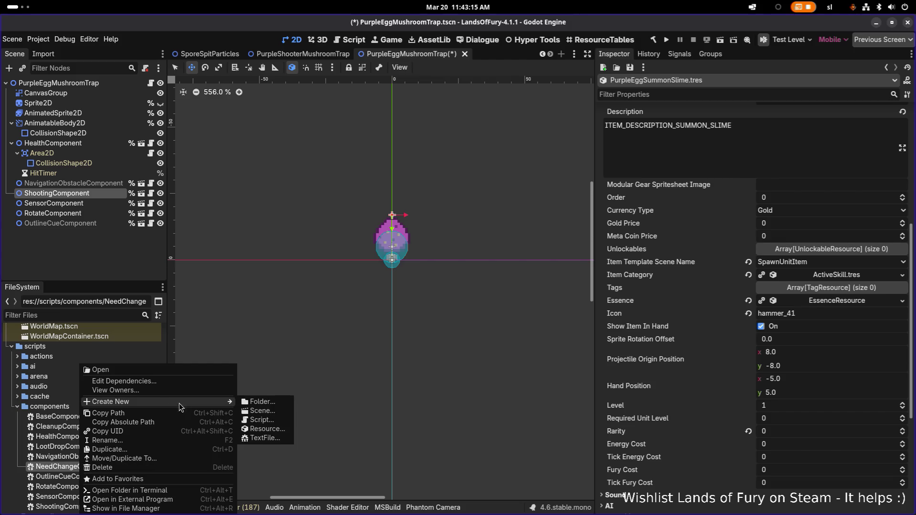
click(269, 421)
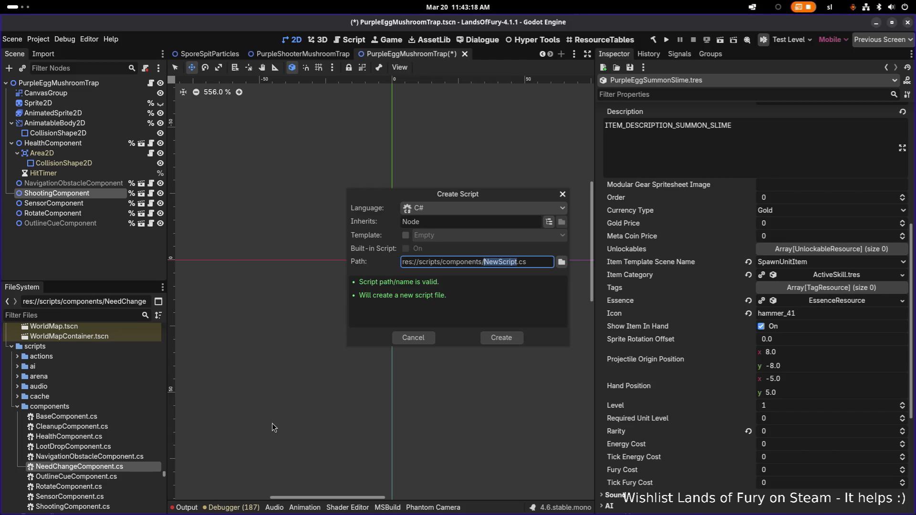
text(UseItemCompo)
text(nent)
key(Return)
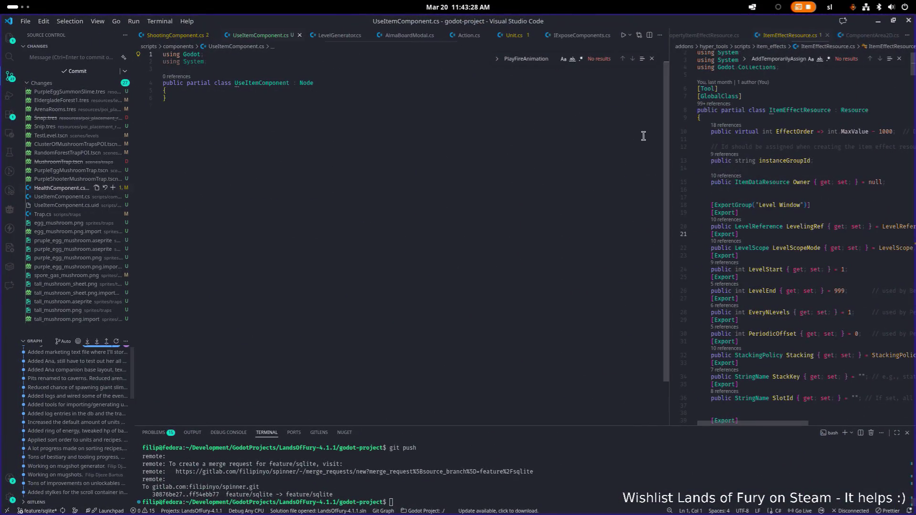
- Even out the two code panes and open ShootingComponent.cs in the right pane
double_click(667, 143)
click(731, 161)
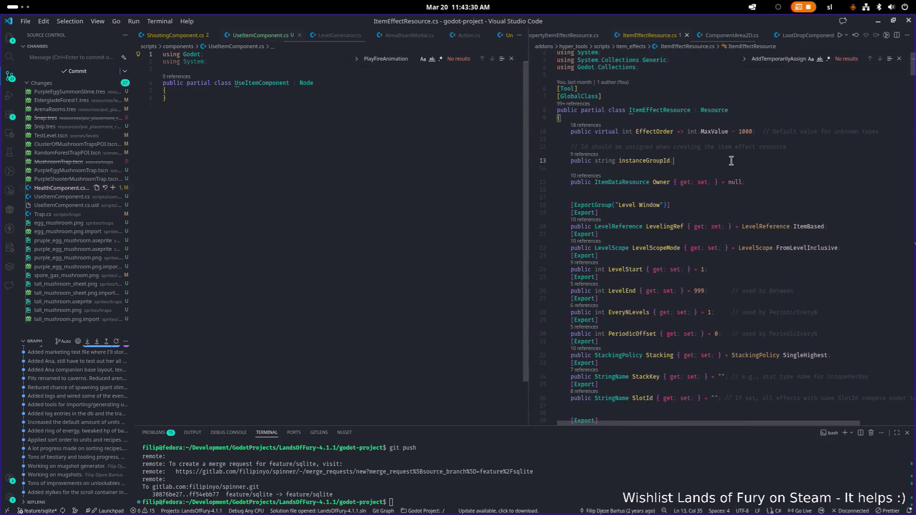
key(ctrl+p)
text(shoote)
key(BackSpace)
text(ing)
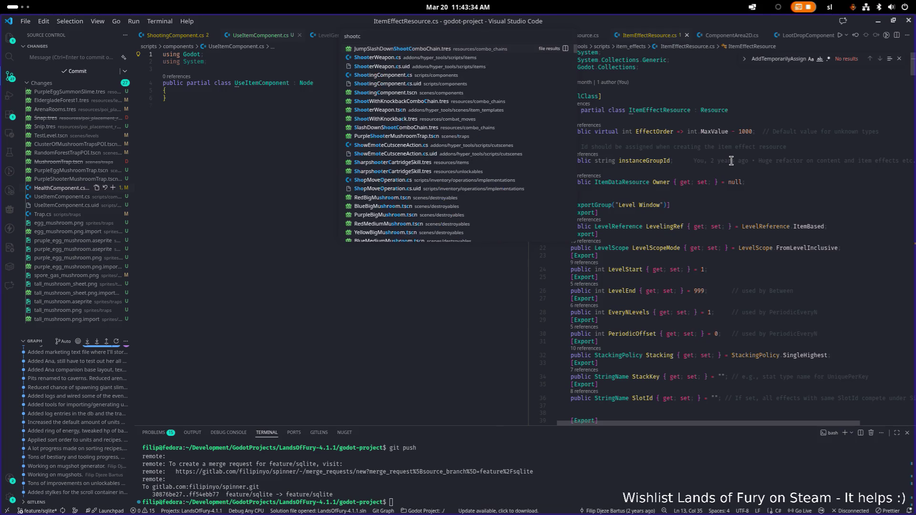
key(Return)
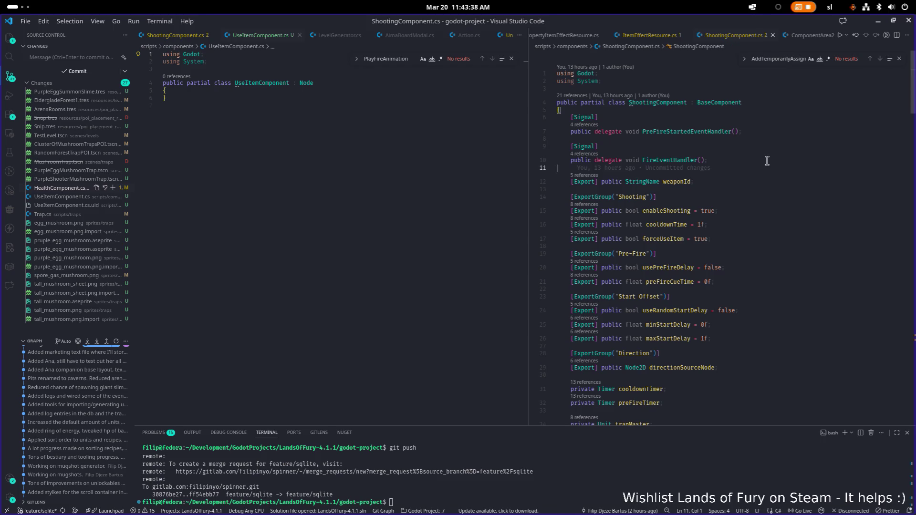
- Widen the ShootingComponent.cs pane and select the ShooterWeapon type on line 35
click(753, 190)
scroll(728, 186, down, 5)
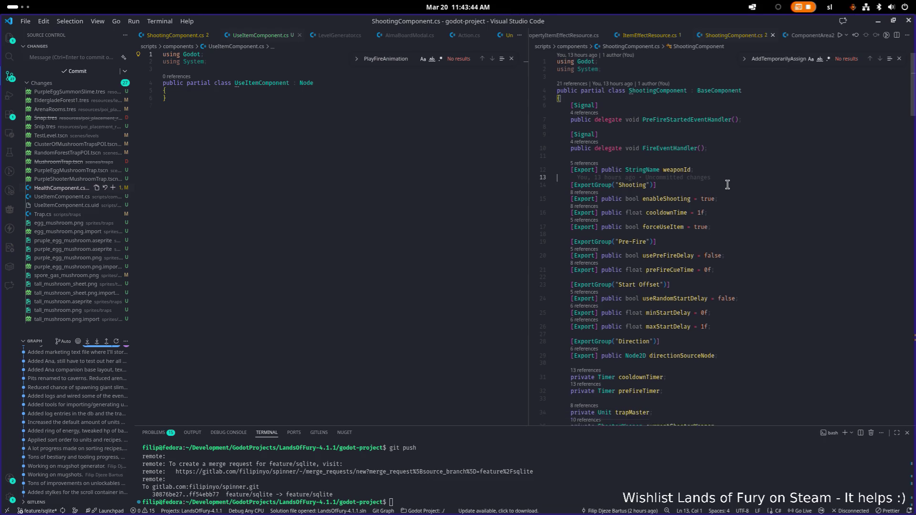
scroll(697, 187, down, 2)
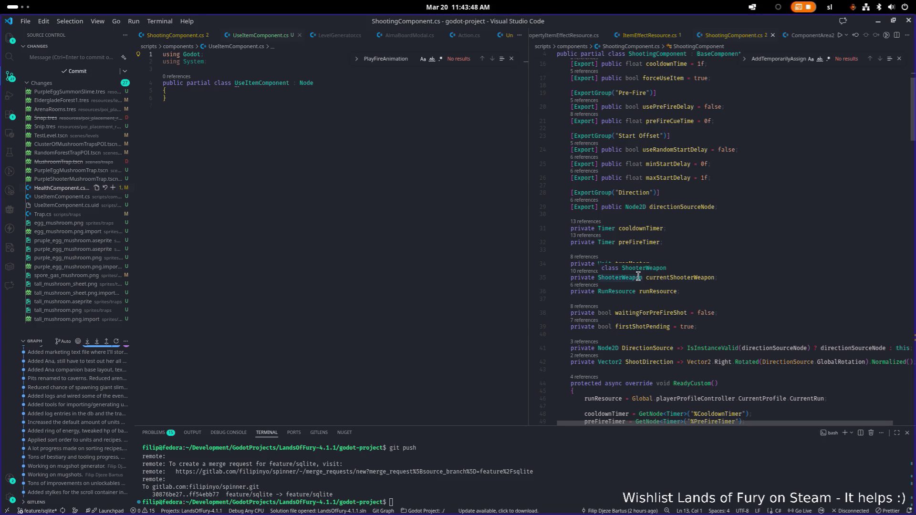
drag(527, 230, 405, 219)
click(530, 279)
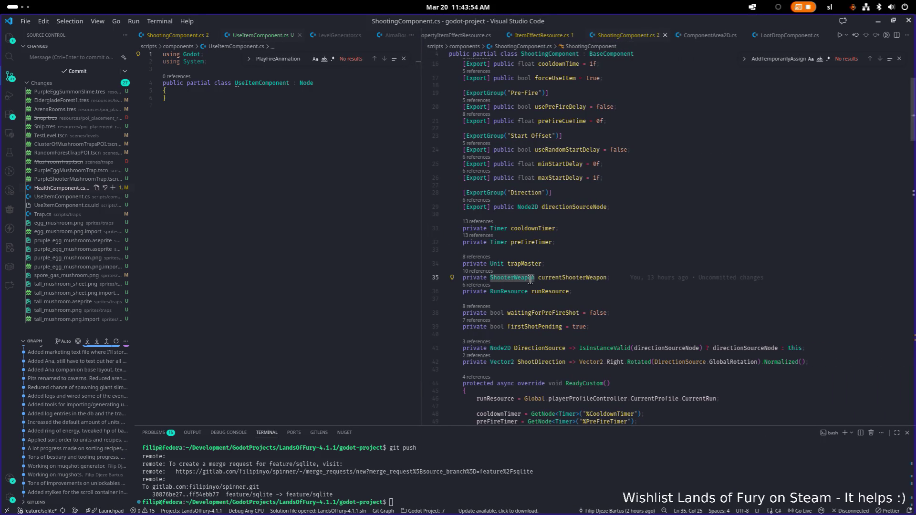
key(ctrl+d)
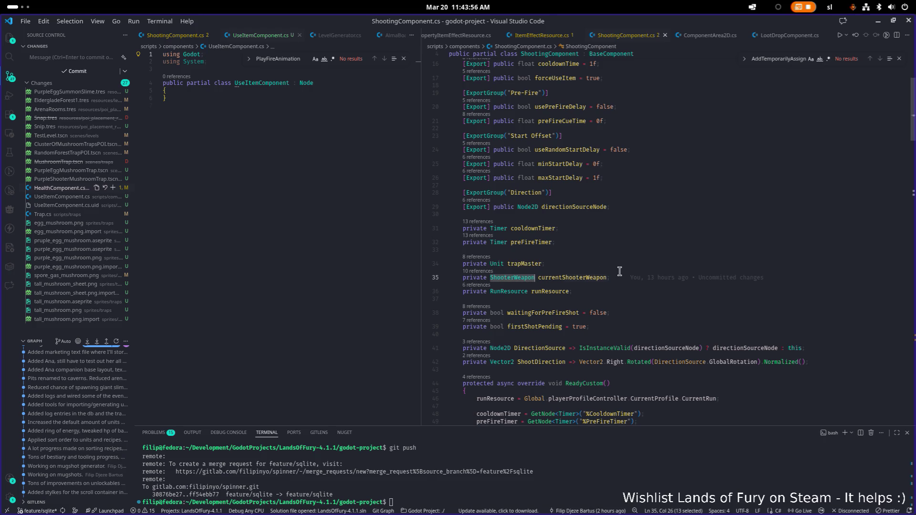
- Change the field's type on line 35 from ShooterWeapon to Item
key(Escape)
key(ctrl+shift+Left)
text(Item)
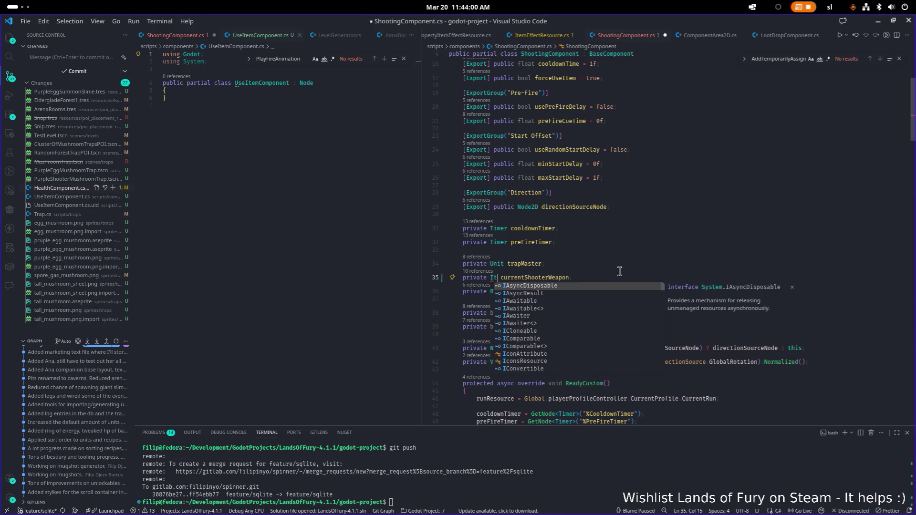
key(Return)
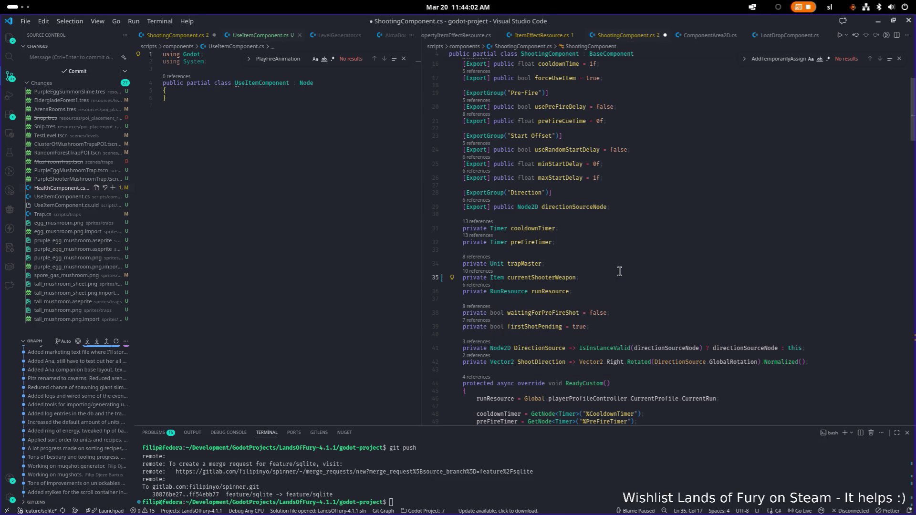
key(Right)
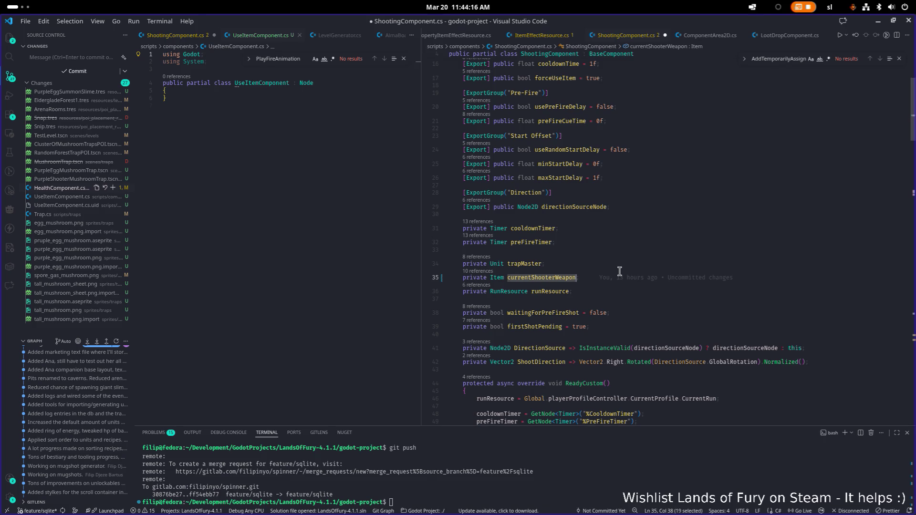
- Search for every use of currentShooterWeapon, including the one on line 178
key(ctrl+f)
key(Return)
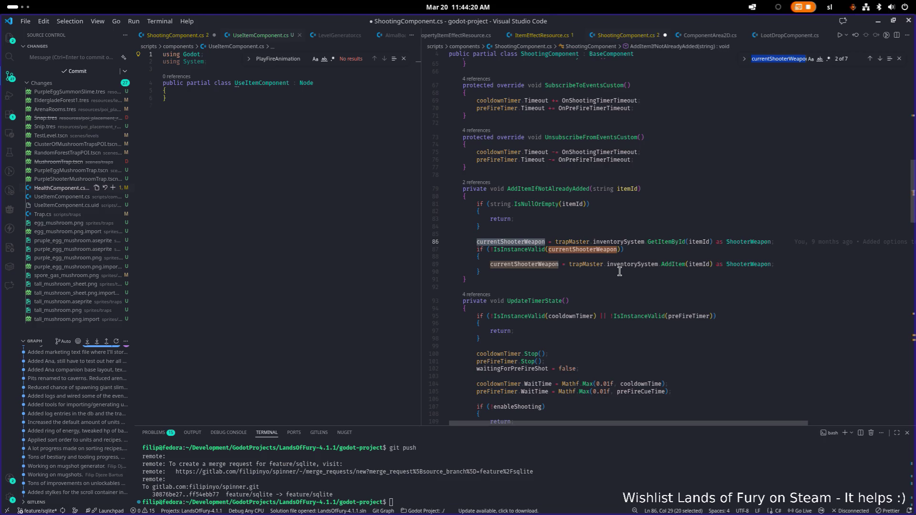
key(Return)
key(Return)
key(Return)
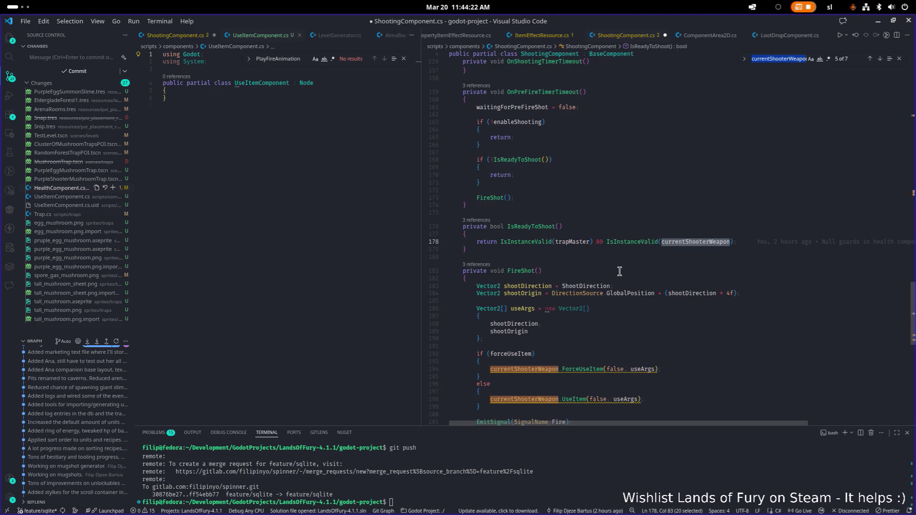
scroll(620, 271, down, 7)
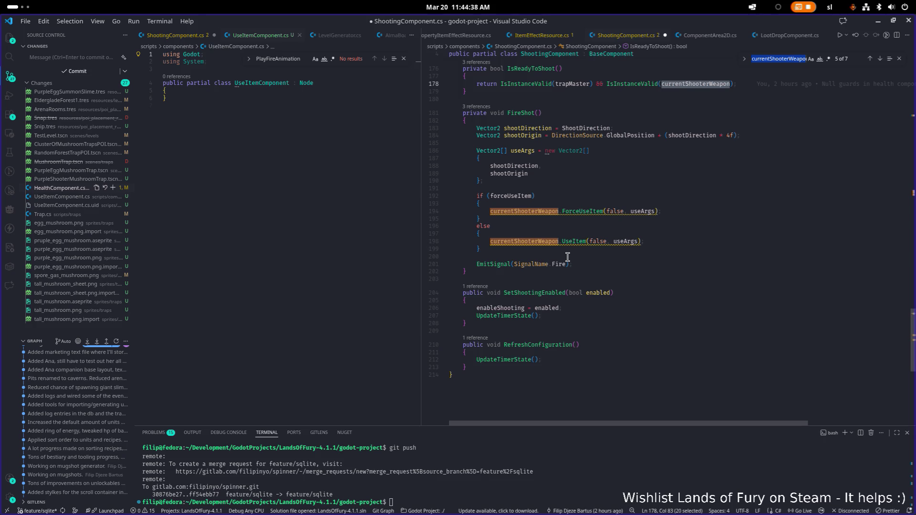
scroll(649, 186, up, 20)
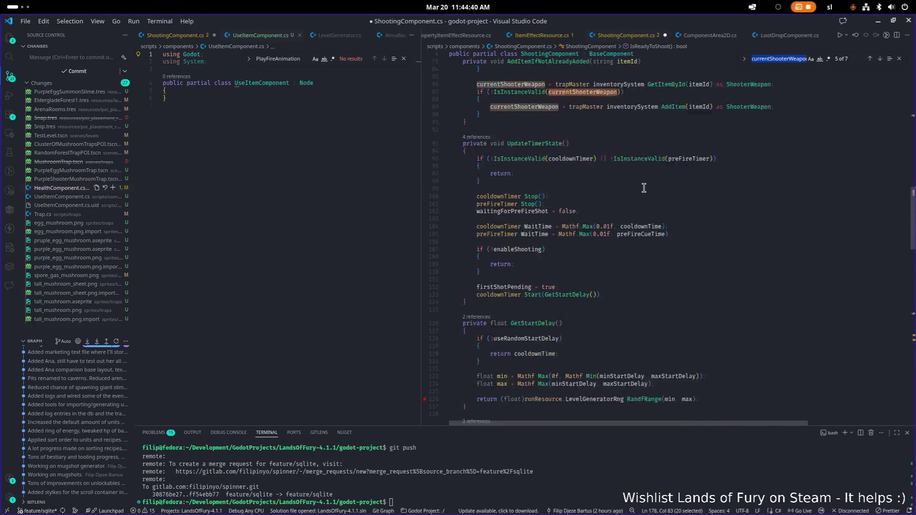
scroll(642, 187, up, 10)
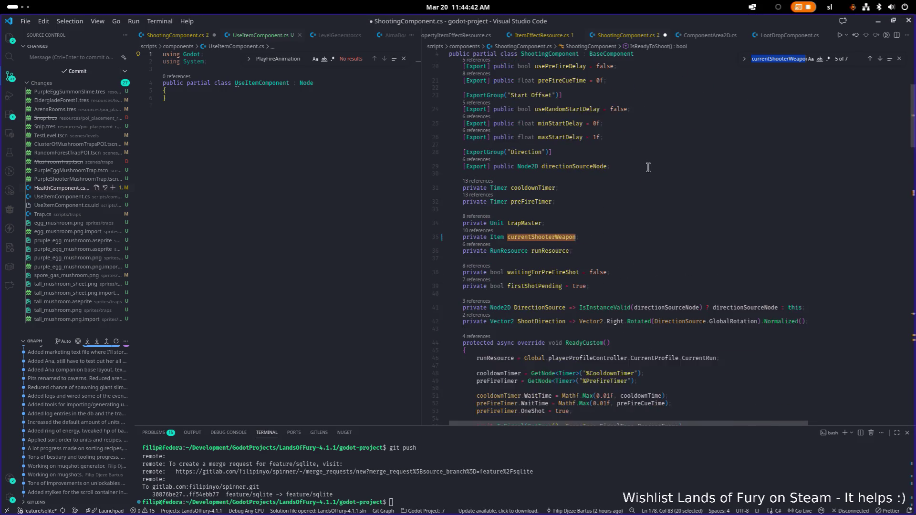
- Change both 'as ShooterWeapon' casts on lines 86 and 89 to 'as Item'
click(545, 242)
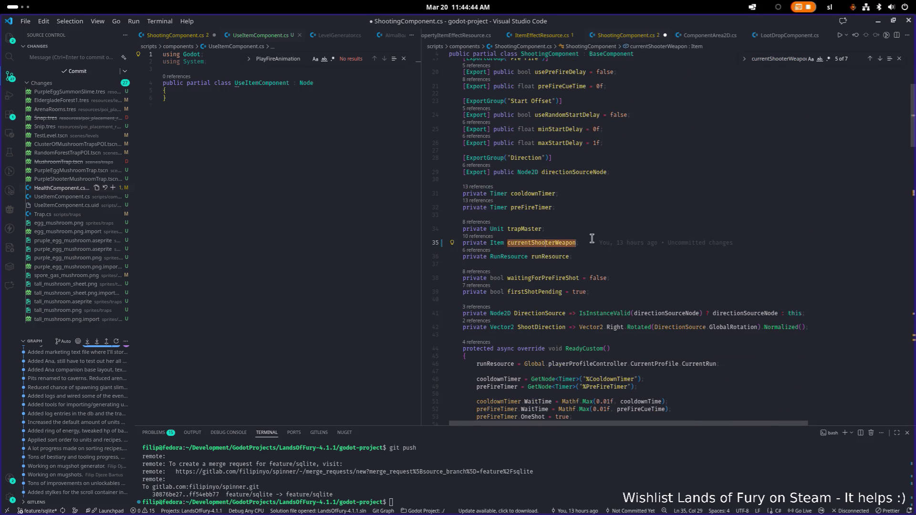
double_click(548, 244)
key(F3)
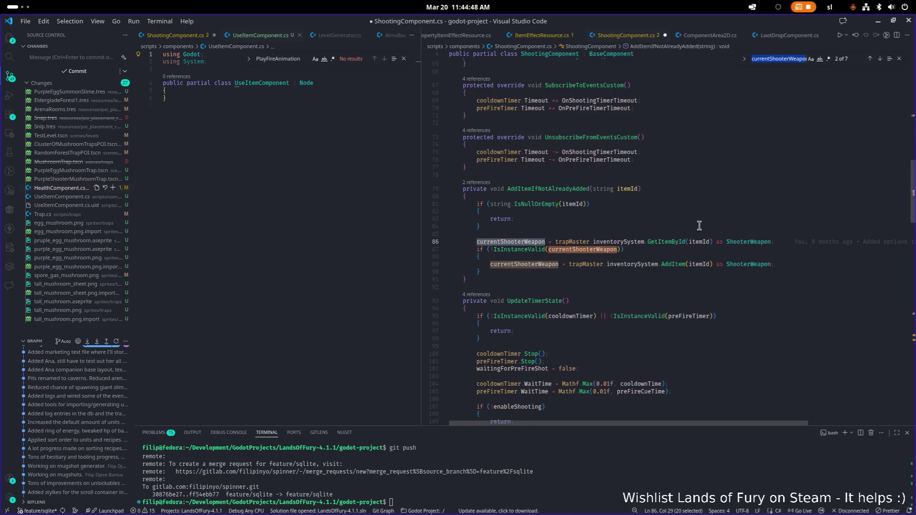
click(700, 220)
double_click(753, 244)
key(ctrl+d)
text(Item)
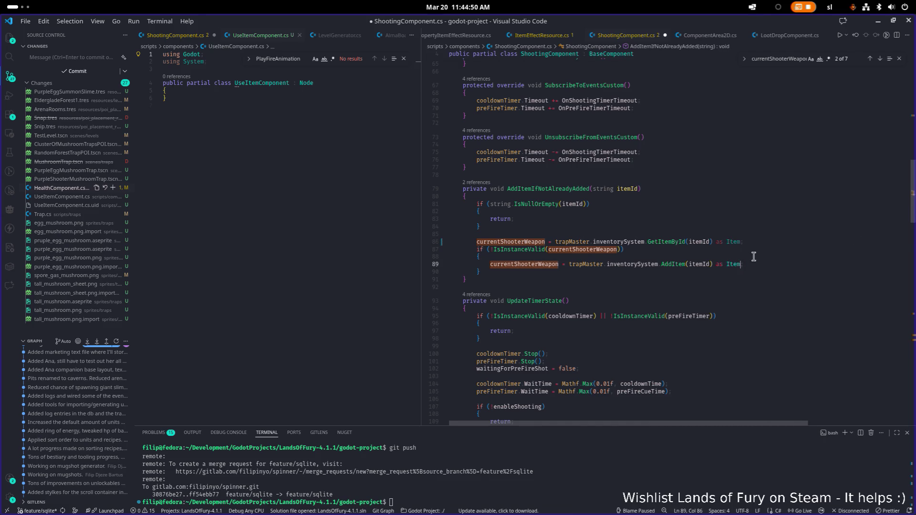
scroll(776, 219, down, 2)
click(767, 209)
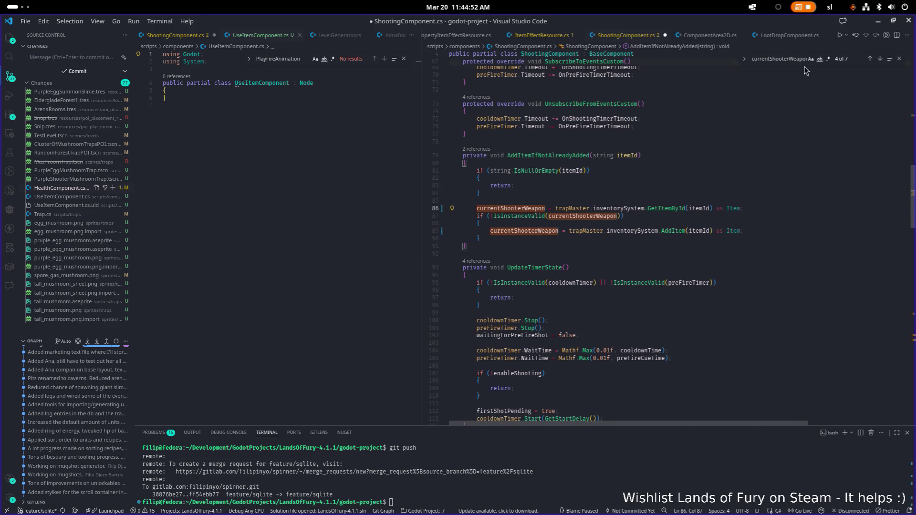
- Check the remaining field uses through line 198, then rename the field to currentItem everywhere
key(F3)
key(F3)
key(F3)
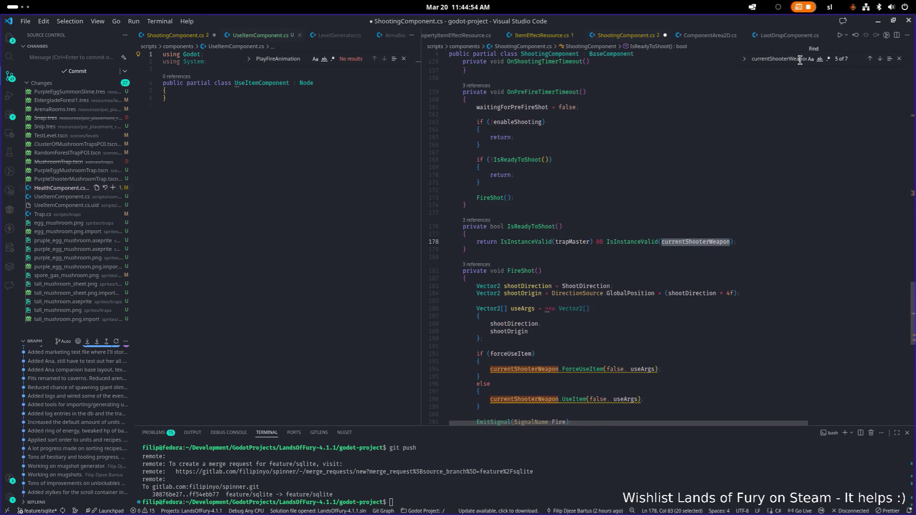
scroll(658, 250, down, 3)
key(F3)
key(F3)
key(F3)
click(557, 242)
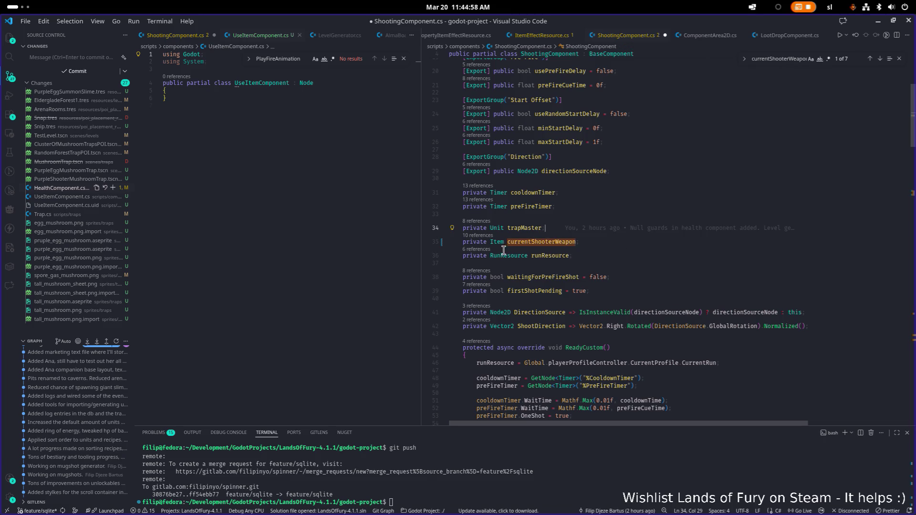
key(F2)
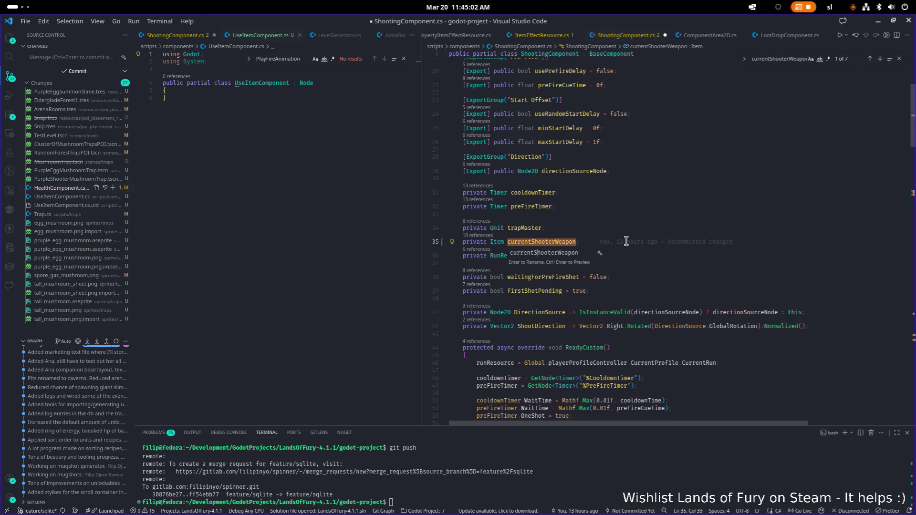
key(shift+End)
text(Item)
key(Return)
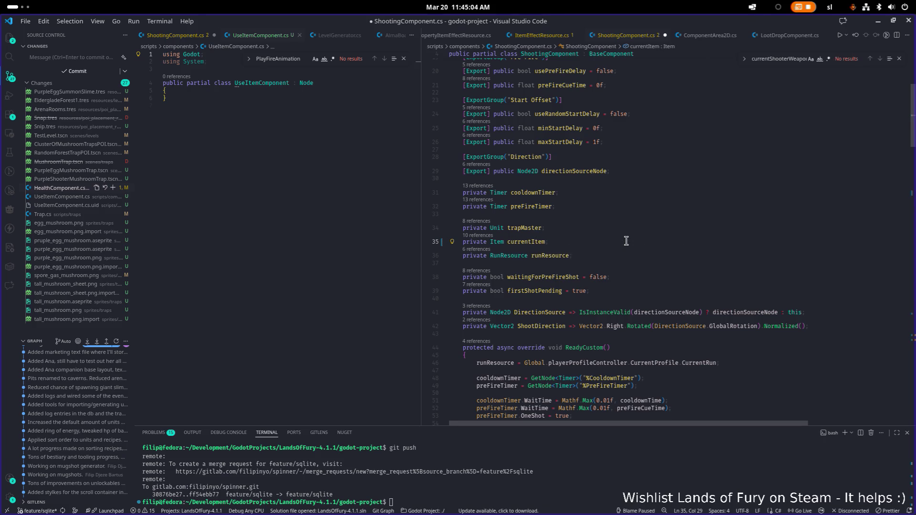
click(878, 21)
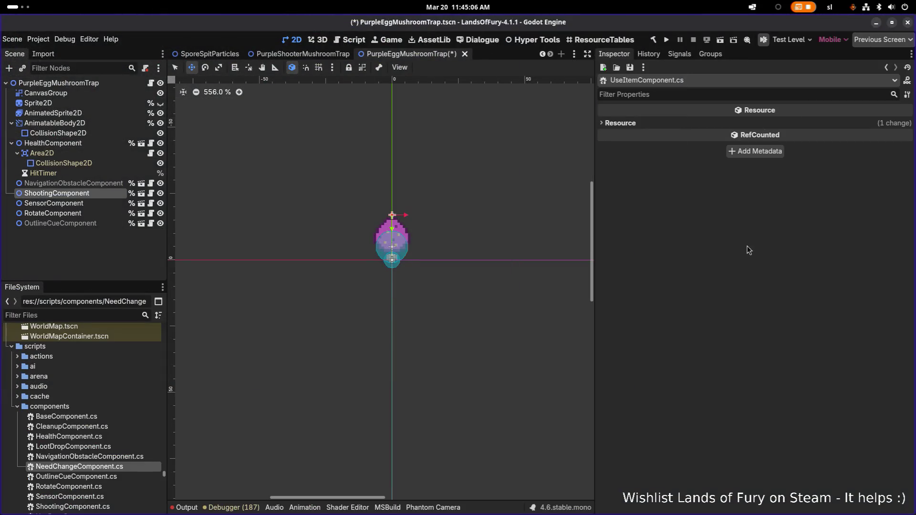
- Save the PurpleEggMushroomTrap scene, then build and run the game
key(ctrl+s)
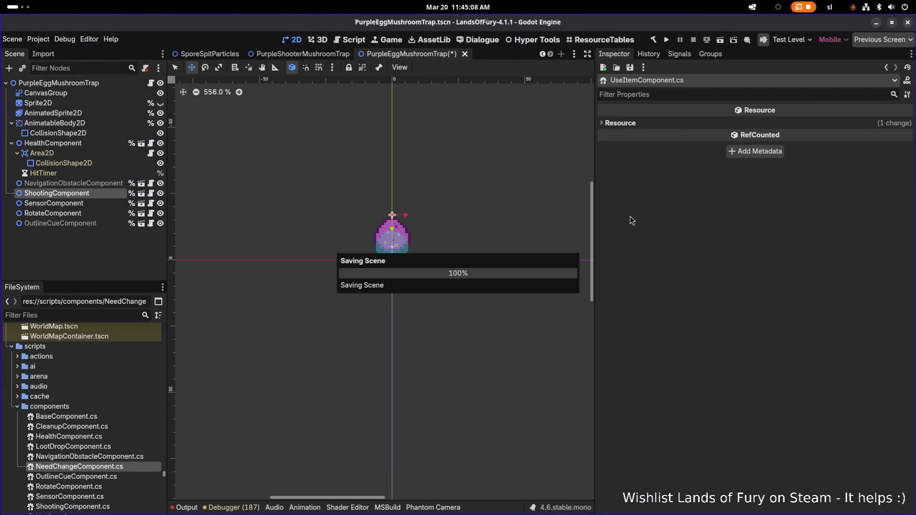
click(96, 185)
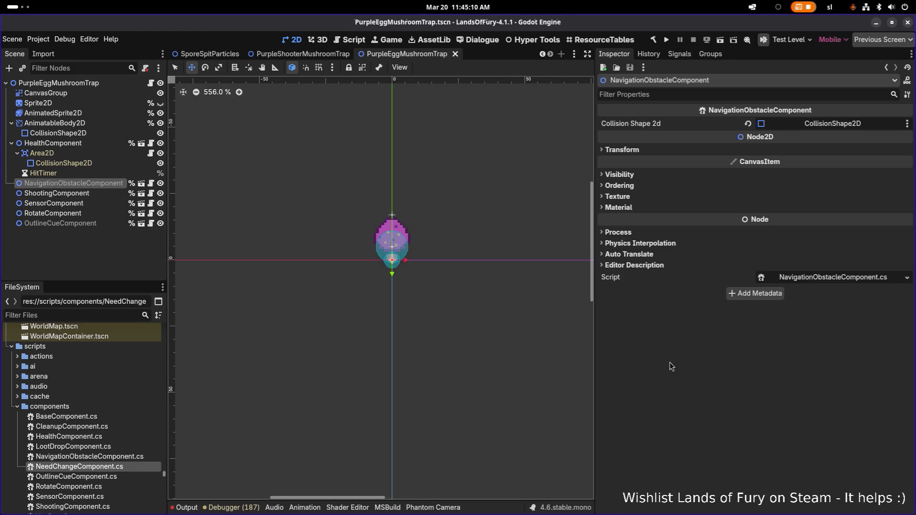
click(671, 41)
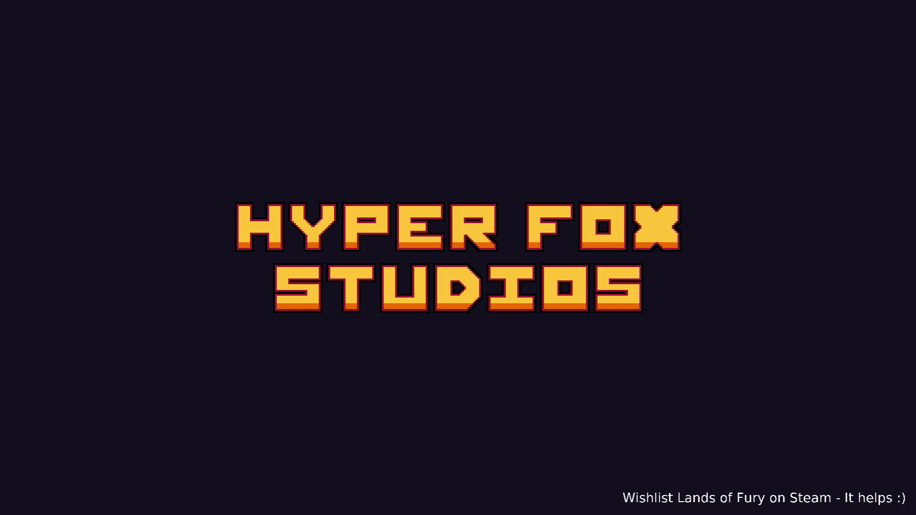
- Load a saved profile into The Glade, then pause and quit to desktop
key(Return)
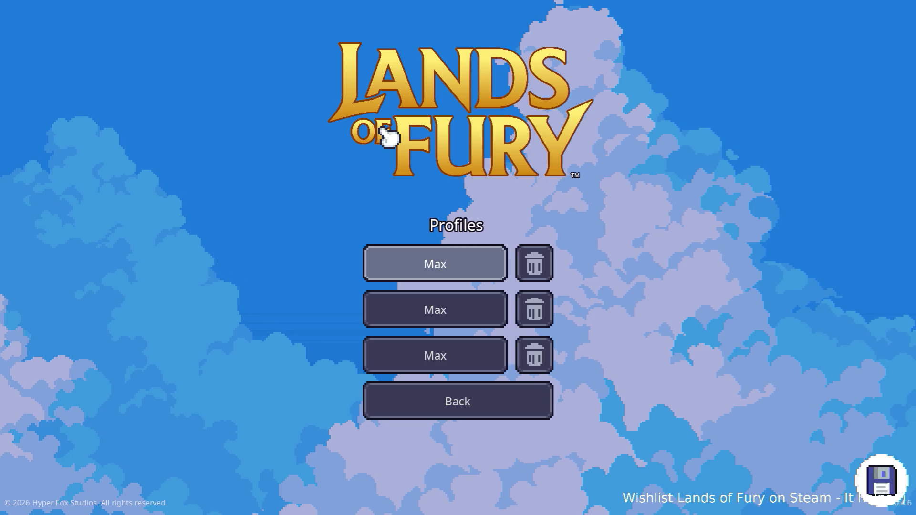
key(Return)
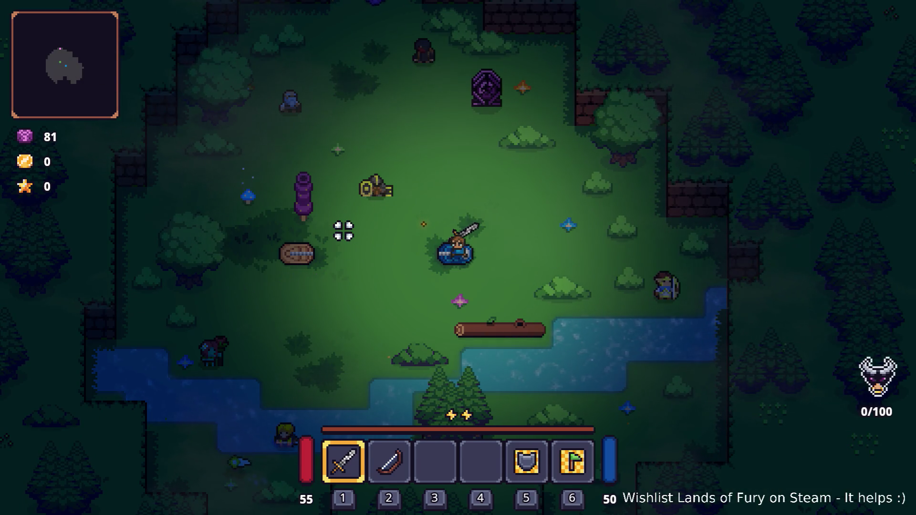
key(Escape)
key(Down)
key(Down)
key(Down)
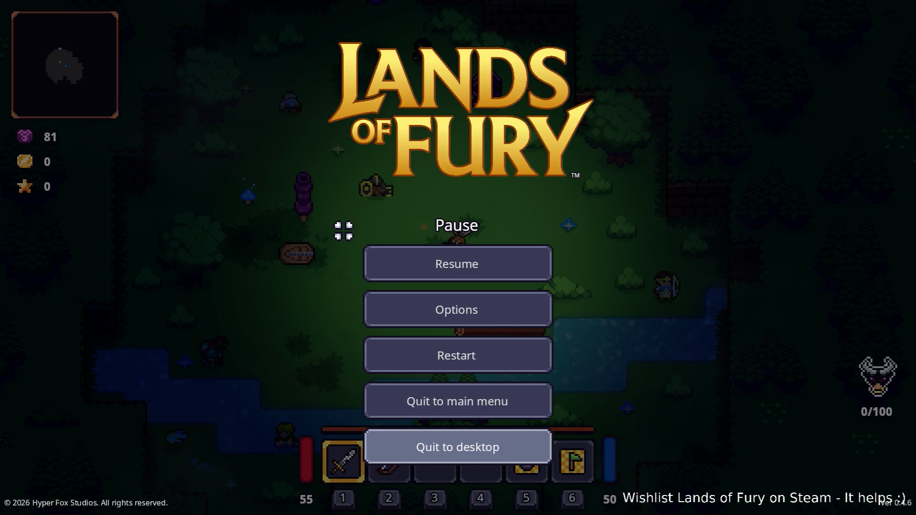
key(Return)
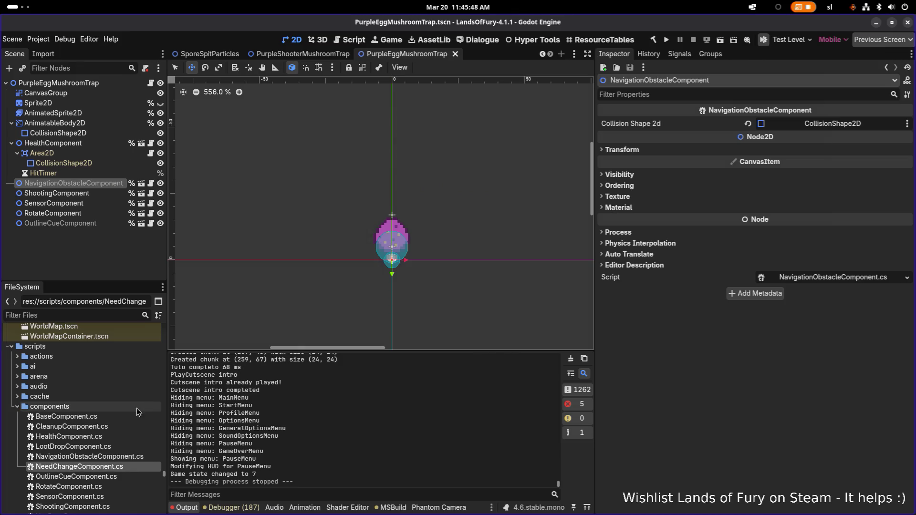
- Filter files by 'useitemco' and delete UseItemComponent.cs, confirming the removal
click(137, 417)
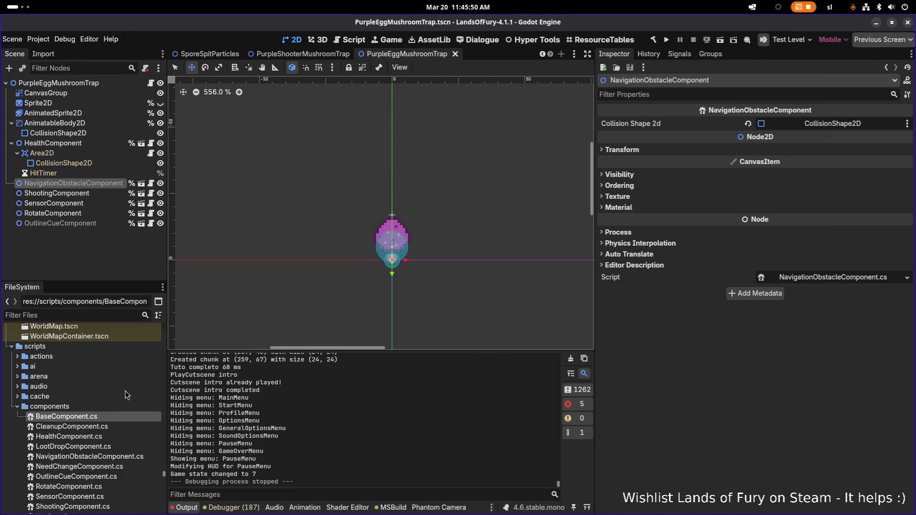
click(85, 315)
text(usec)
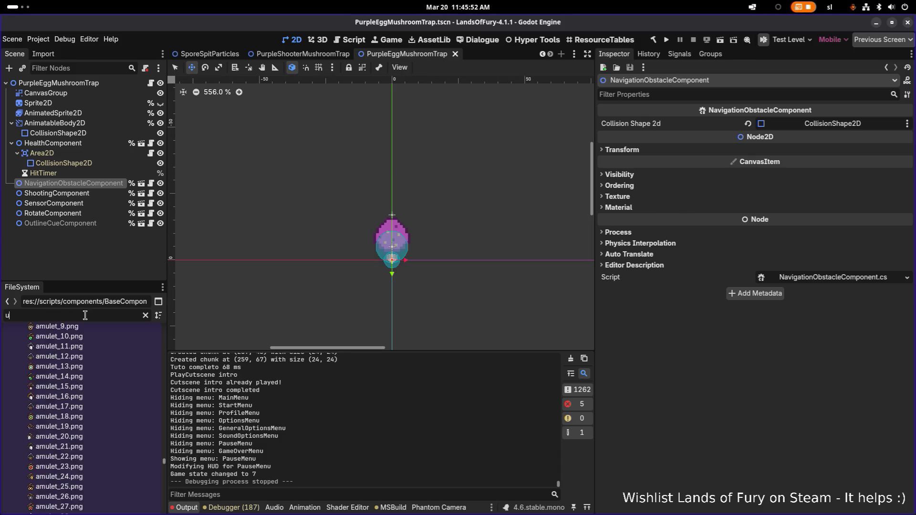
key(BackSpace)
text(itemco)
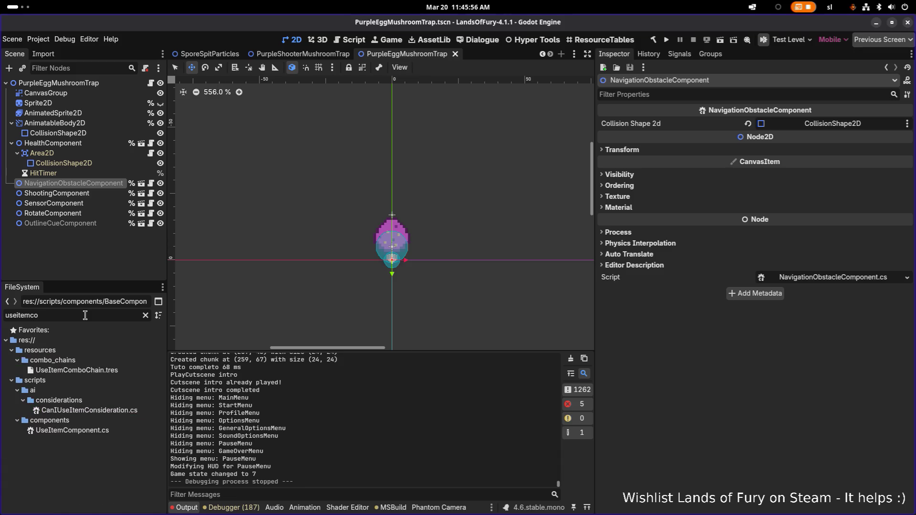
click(122, 426)
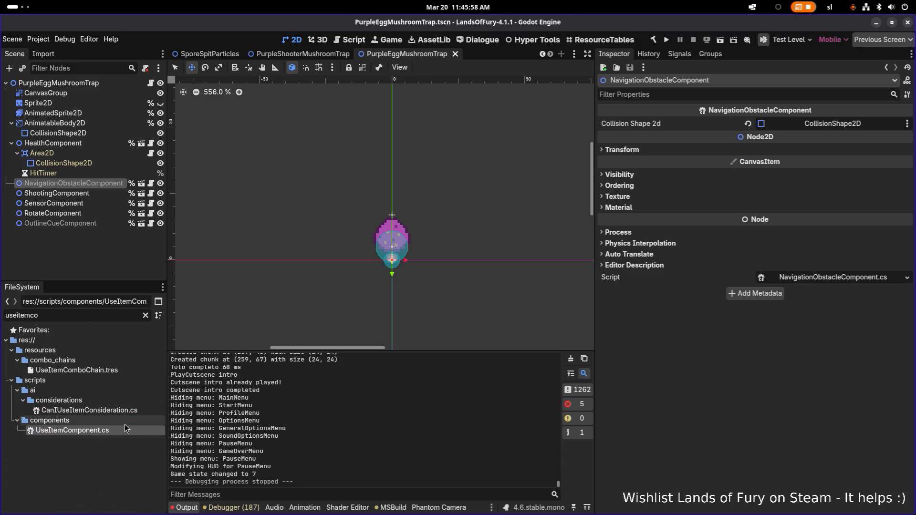
key(Delete)
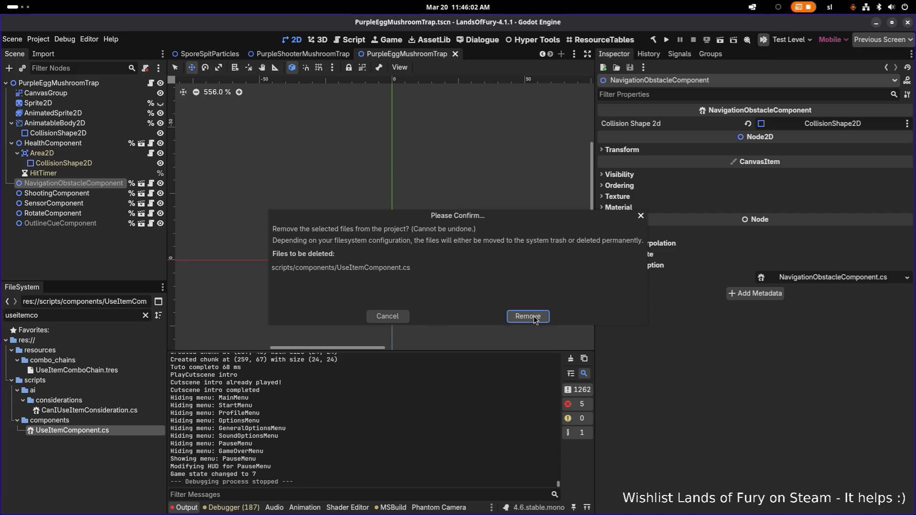
click(534, 317)
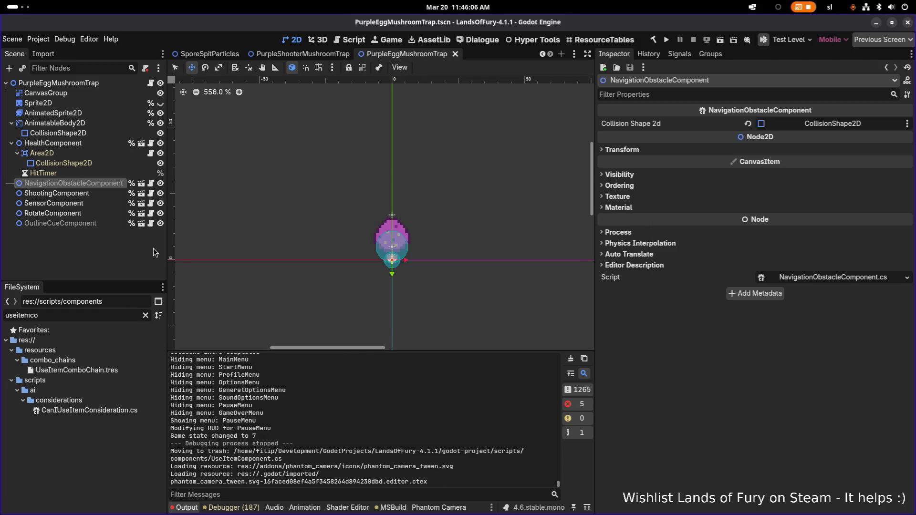
- Move the trap's ShootingComponent down to the origin at (0, 0)
click(97, 194)
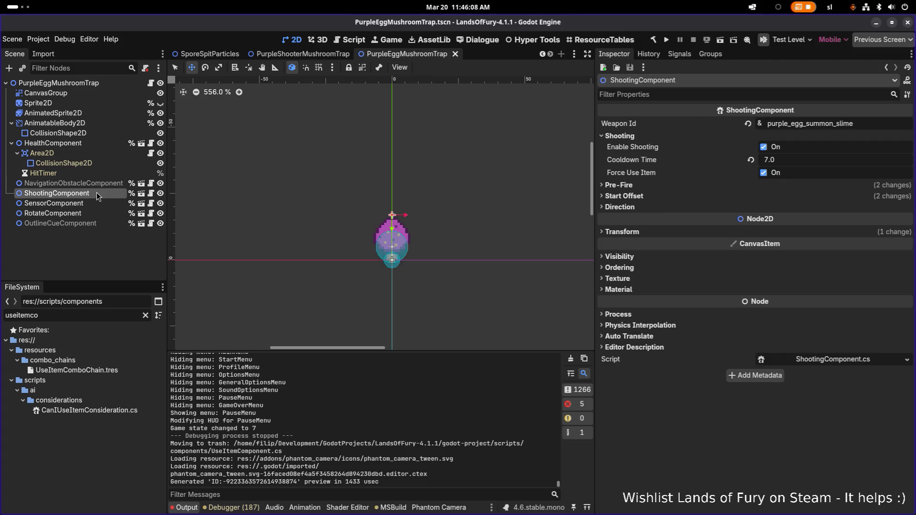
double_click(864, 124)
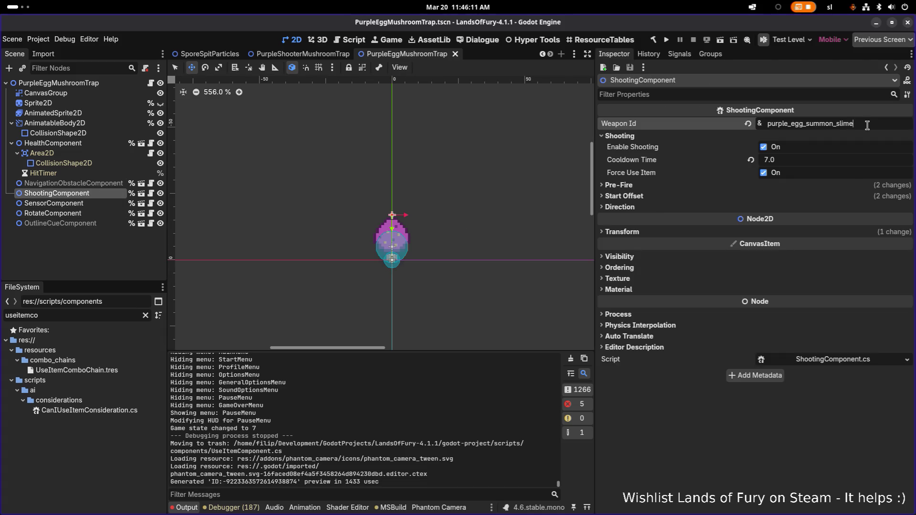
click(110, 313)
drag(392, 217, 390, 277)
scroll(399, 269, up, 3)
scroll(399, 270, up, 2)
scroll(398, 269, down, 4)
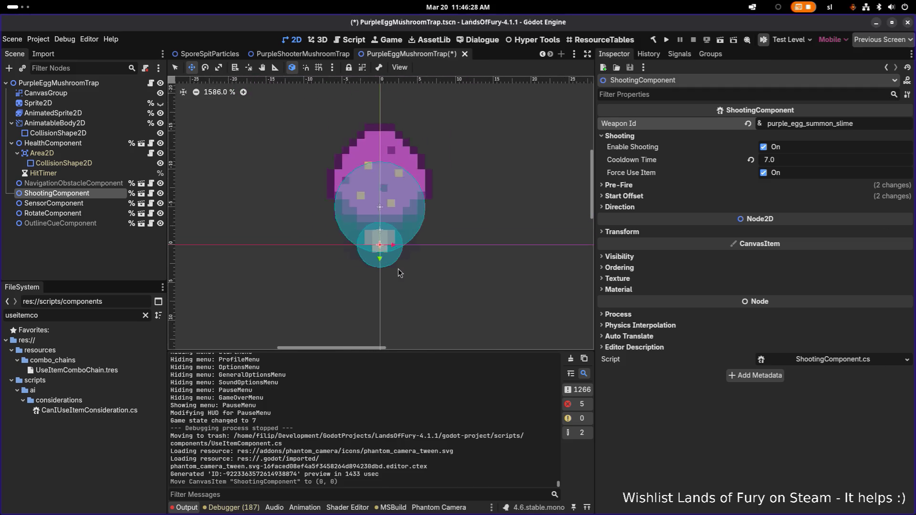
- Save the trap scene and filter the FileSystem for 'purpleegg'
key(ctrl+s)
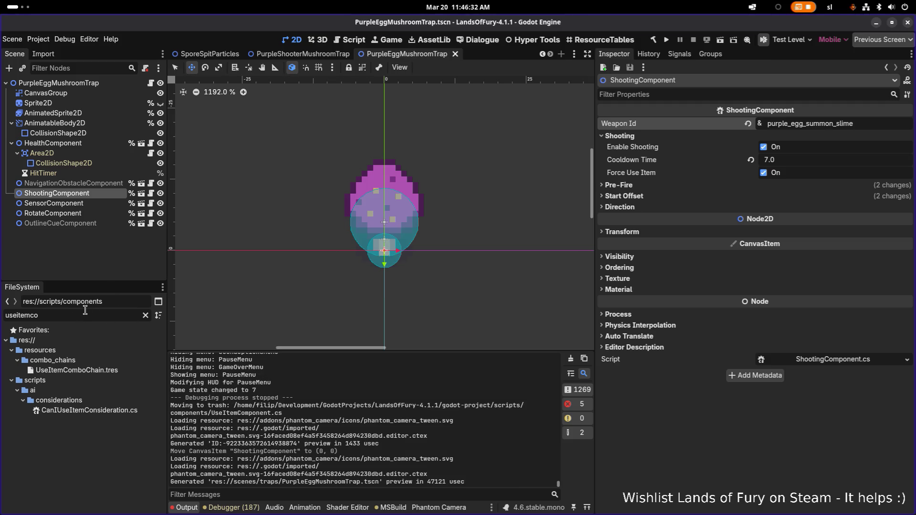
double_click(85, 311)
text(purpleegg)
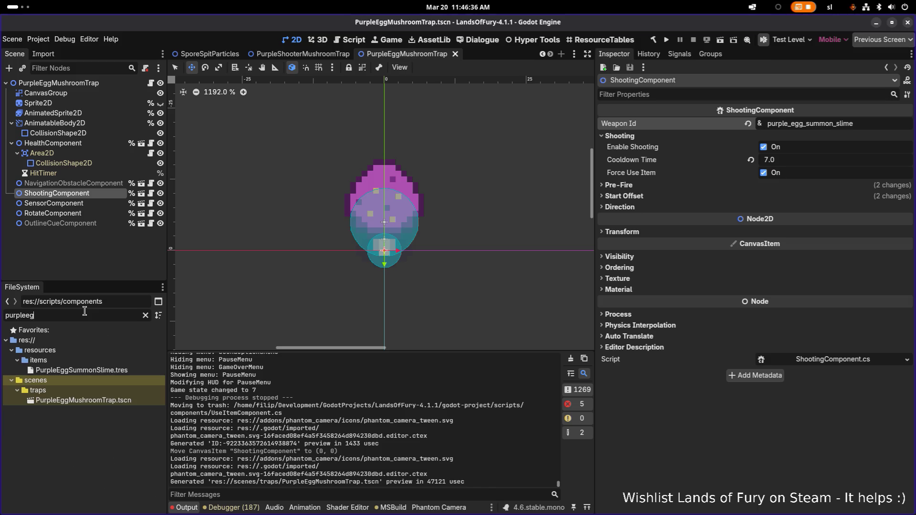
- Prefix the PurpleEggSummonSlime item's Id with 'purple_egg_' to give purple_egg_summon_slime, and save
click(106, 371)
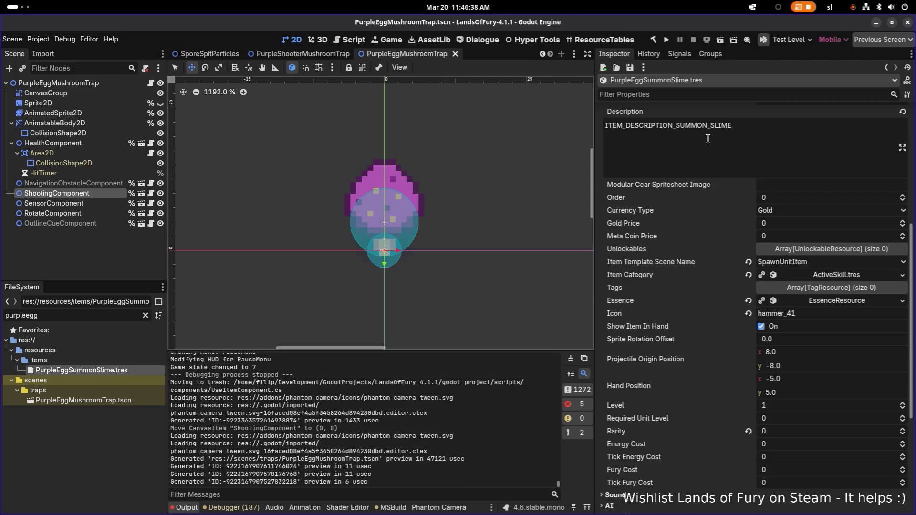
scroll(783, 177, up, 5)
click(854, 151)
key(Home)
text(purple_egg_)
key(Return)
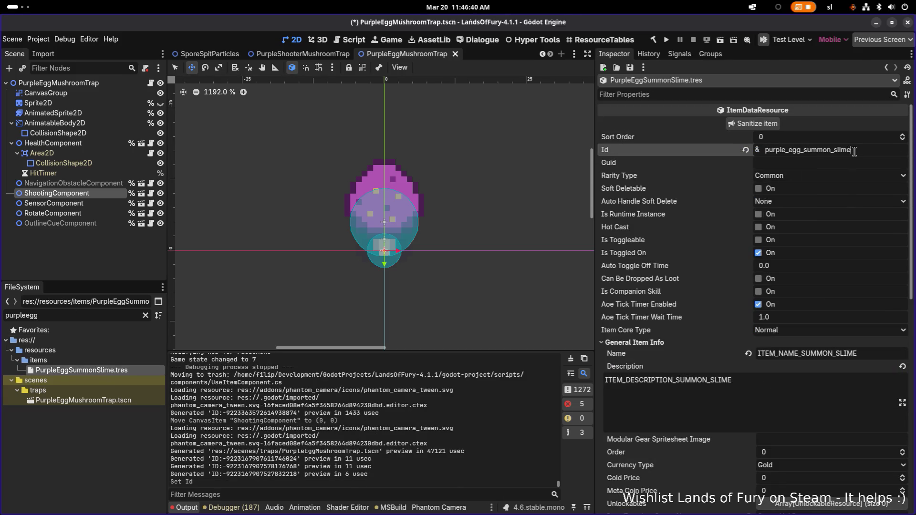
key(ctrl+s)
- Make the spawn-unit and cooldown Item Effects unique with Make Unique (Recursive)
scroll(809, 170, down, 15)
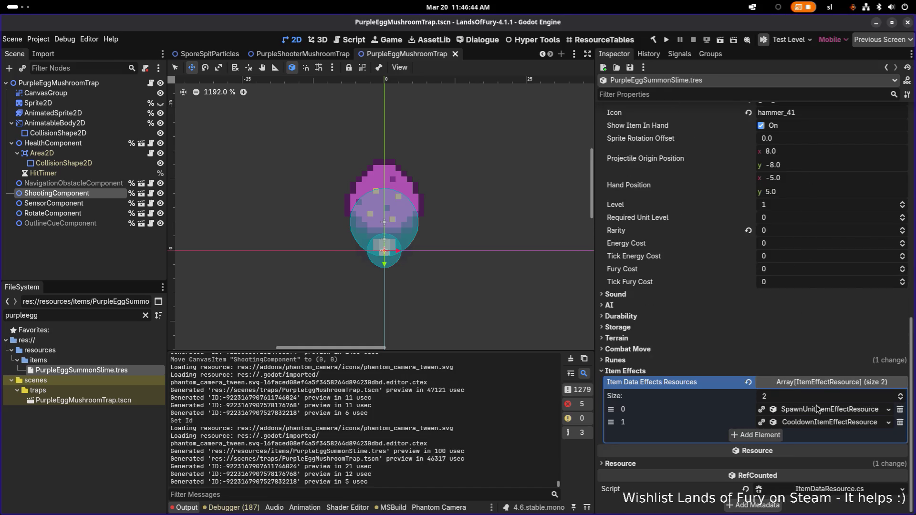
right_click(817, 408)
click(833, 479)
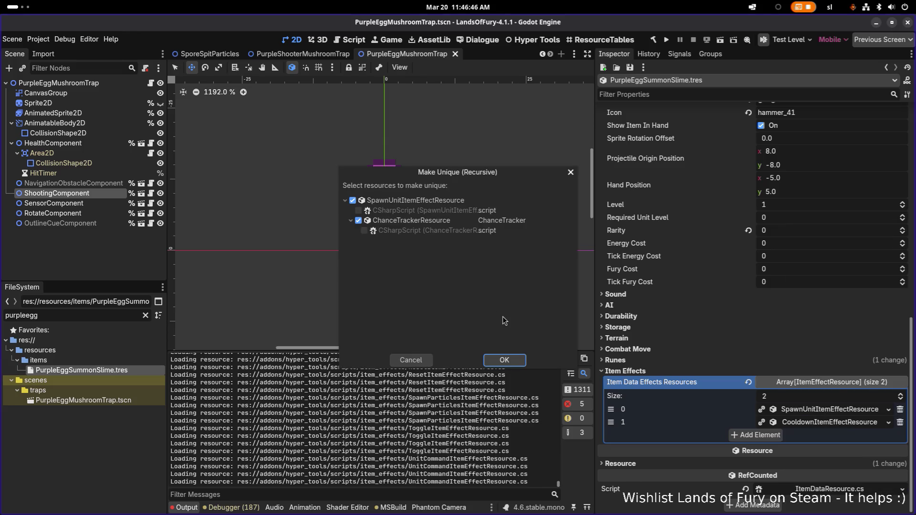
click(505, 360)
right_click(806, 423)
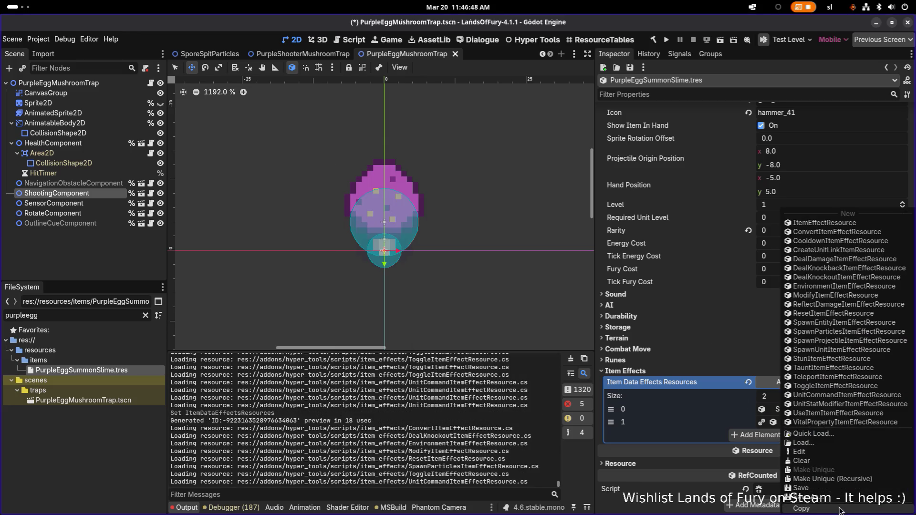
click(840, 481)
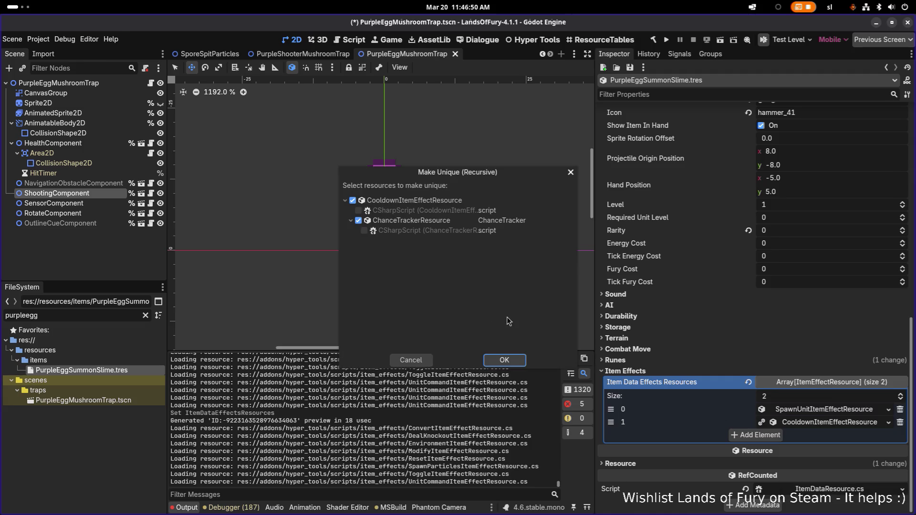
click(505, 360)
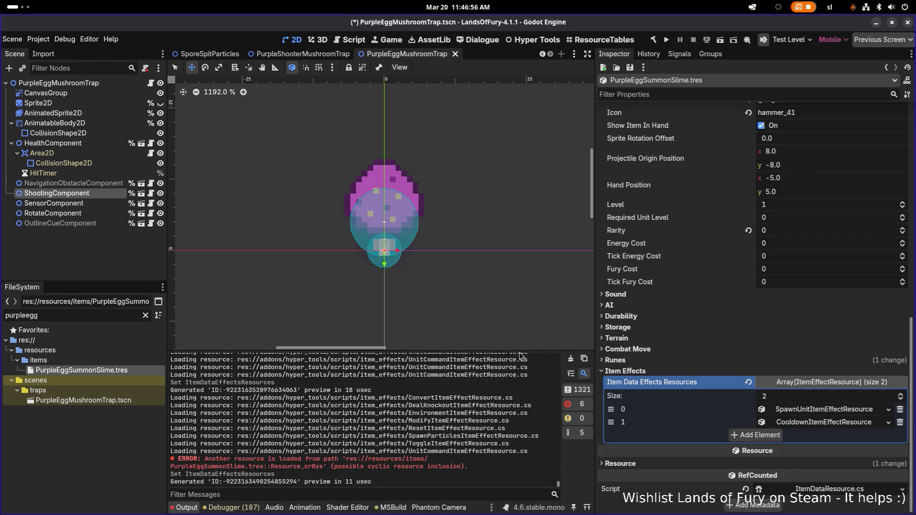
click(801, 423)
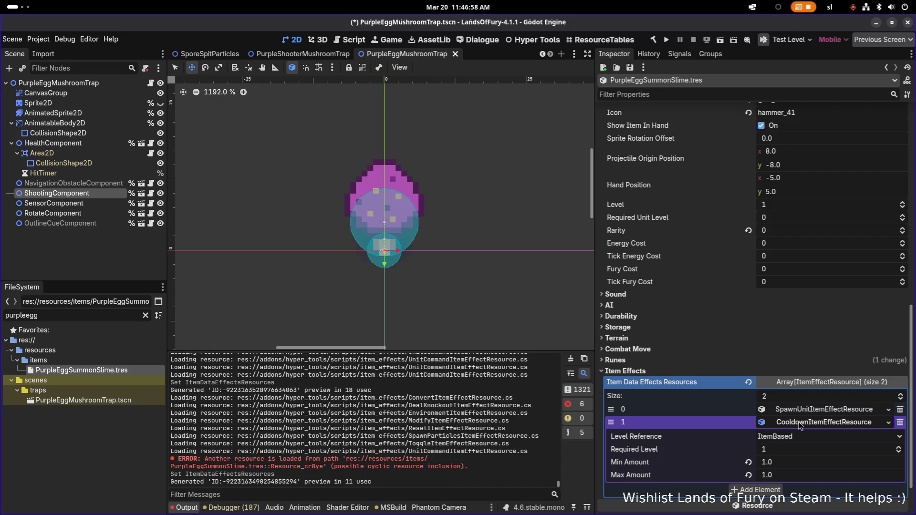
click(800, 423)
drag(595, 271, 566, 271)
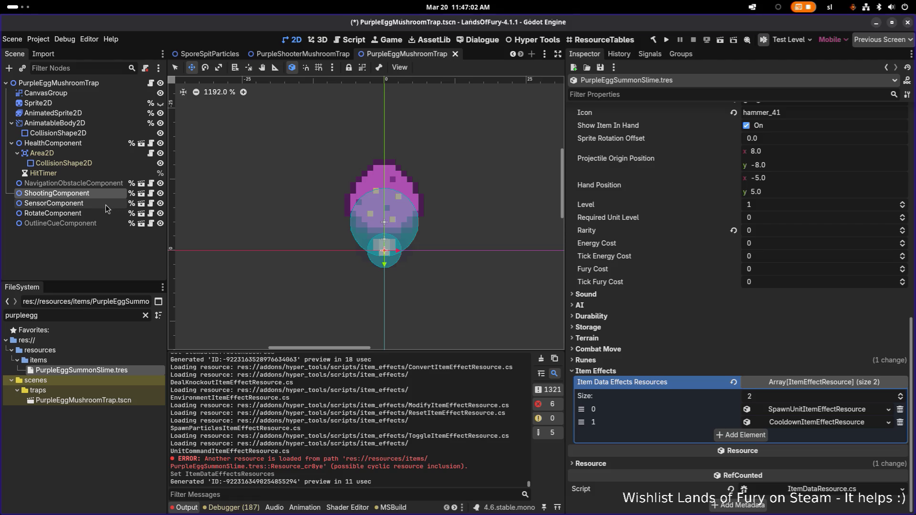
click(107, 192)
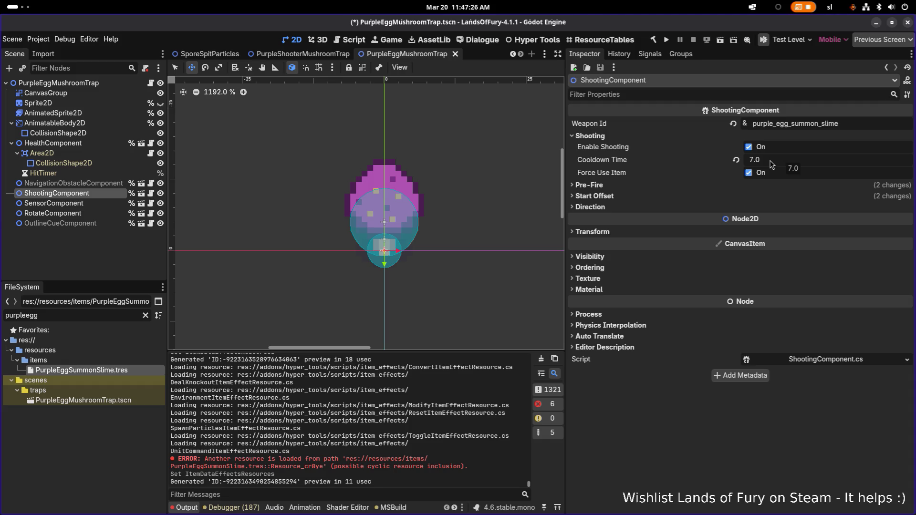
click(610, 186)
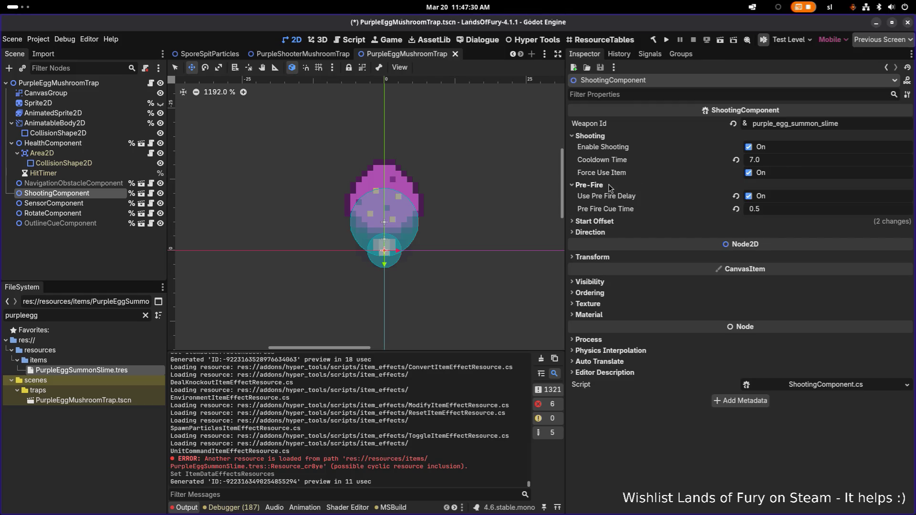
click(610, 186)
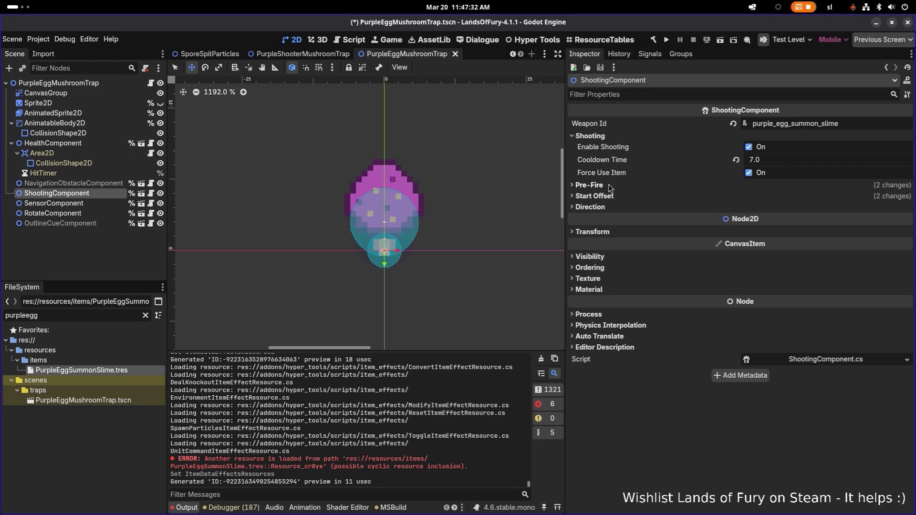
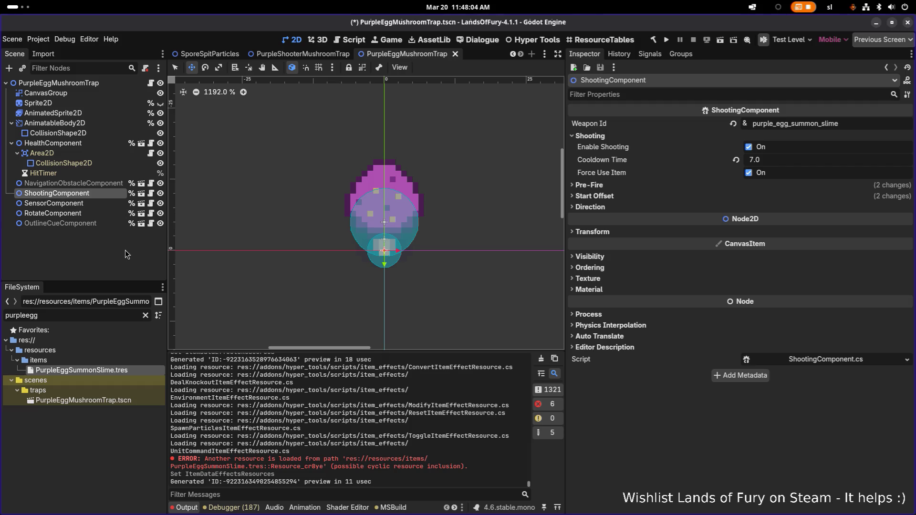
- Filter the FileSystem for 'spawncom' and open SpawnComponent.tscn
click(110, 316)
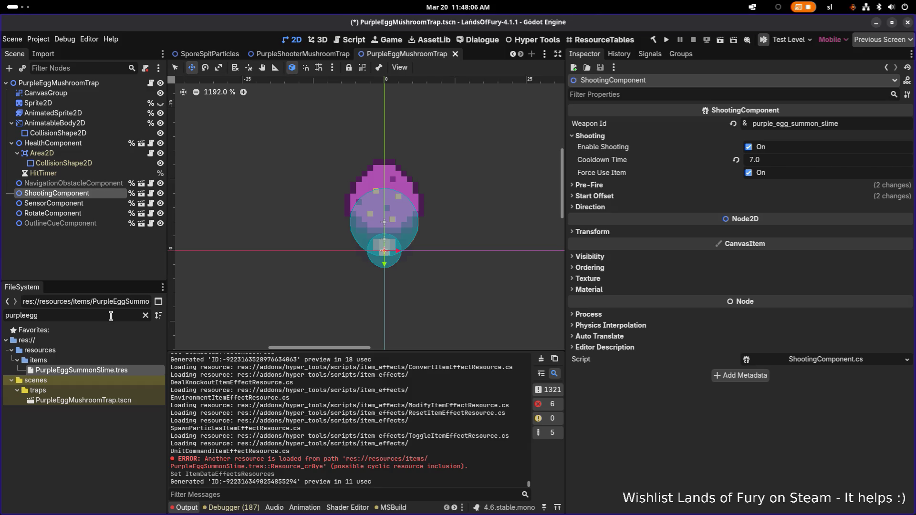
key(ctrl+a)
text(spawncom)
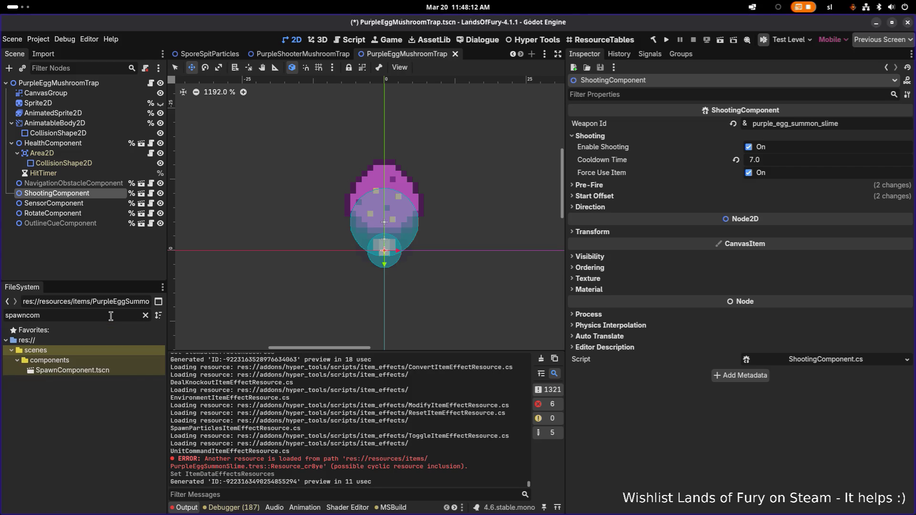
double_click(124, 370)
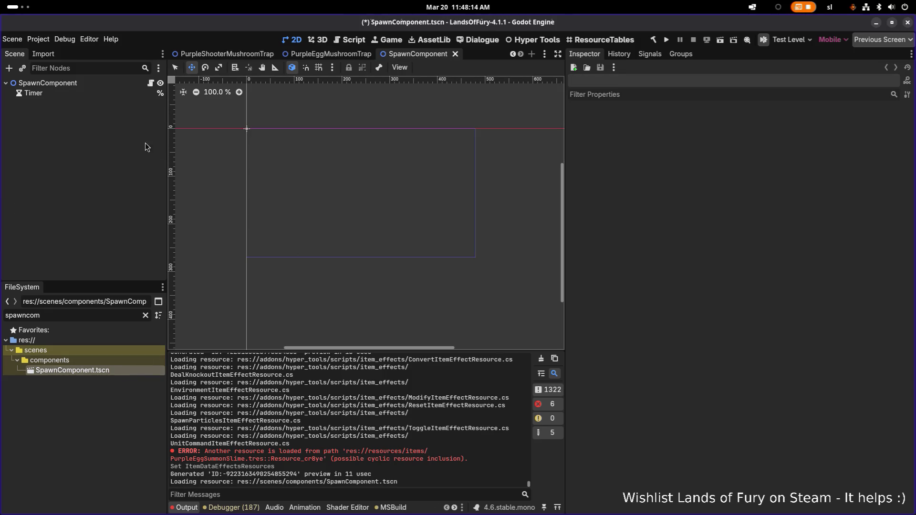
- Review the SpawnComponent root node's properties in the Inspector
click(111, 82)
scroll(664, 216, down, 5)
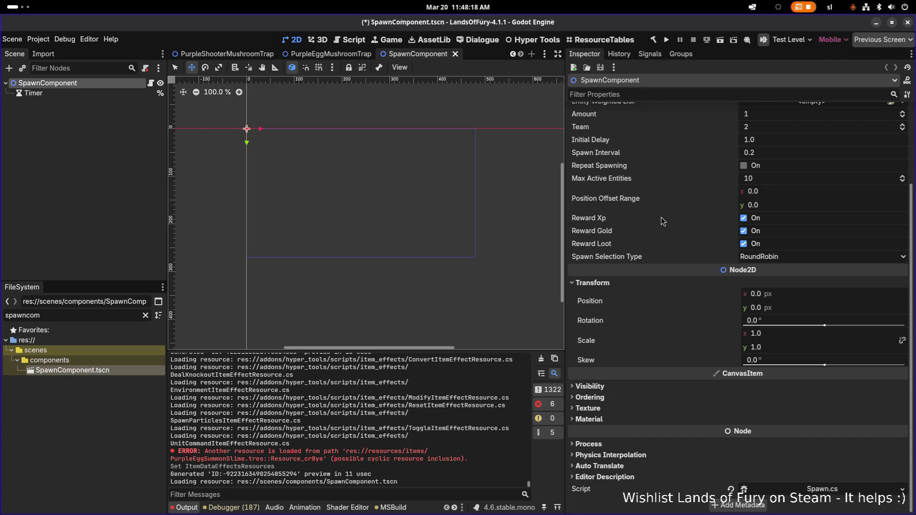
scroll(661, 217, up, 3)
scroll(661, 221, down, 3)
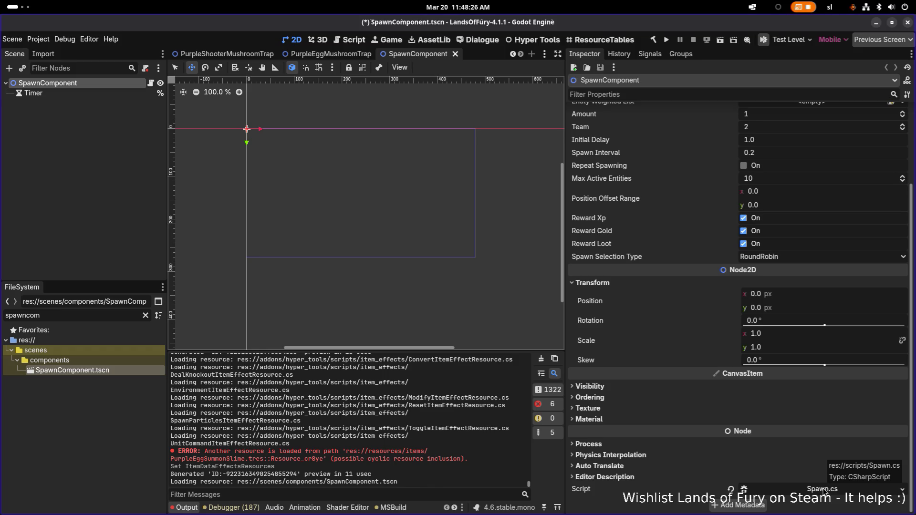
scroll(749, 409, up, 3)
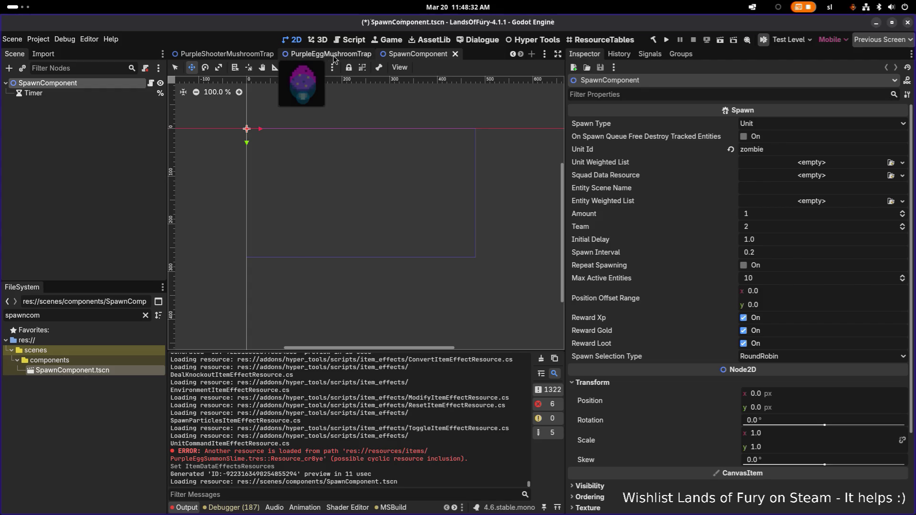
click(83, 227)
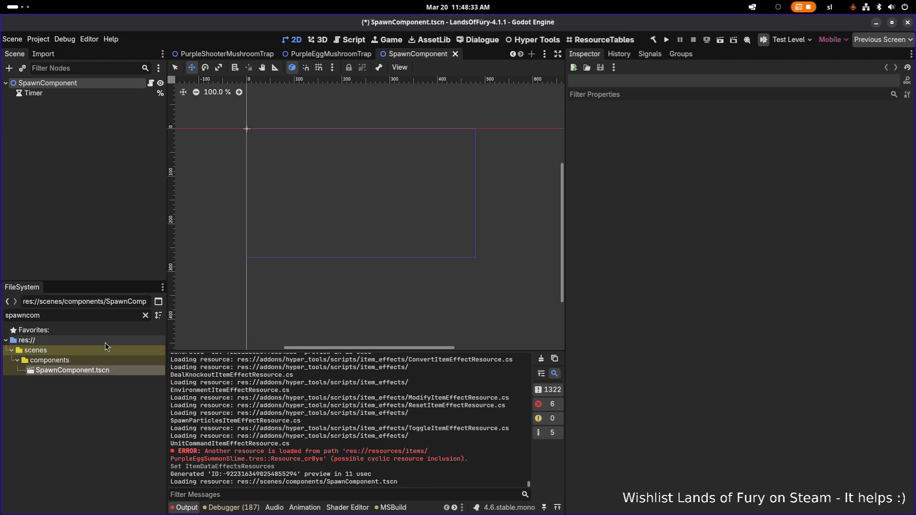
- List the owners of SpawnComponent.tscn via View Owners and select BasePOI.tscn
right_click(92, 370)
click(128, 391)
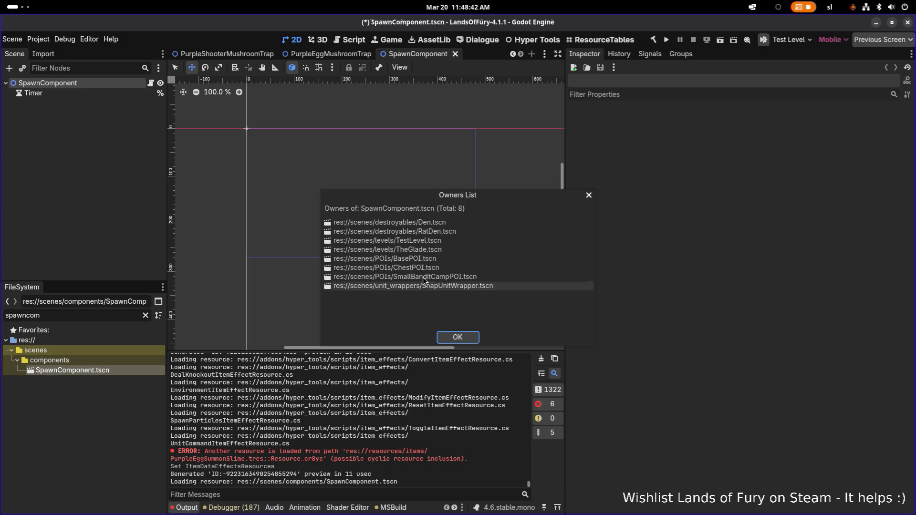
click(427, 261)
- Open BasePOI.tscn from the owners list, then return to the SpawnComponent tab
double_click(427, 262)
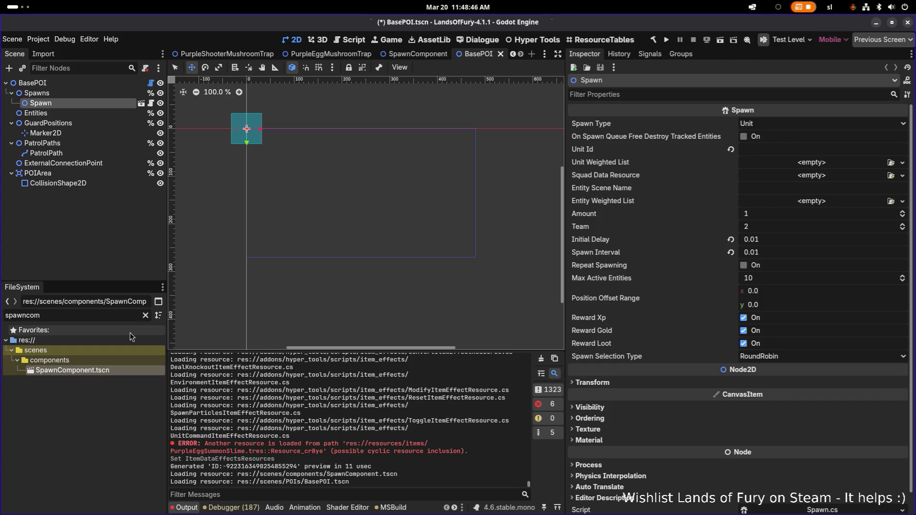
key(ctrl+shift+Tab)
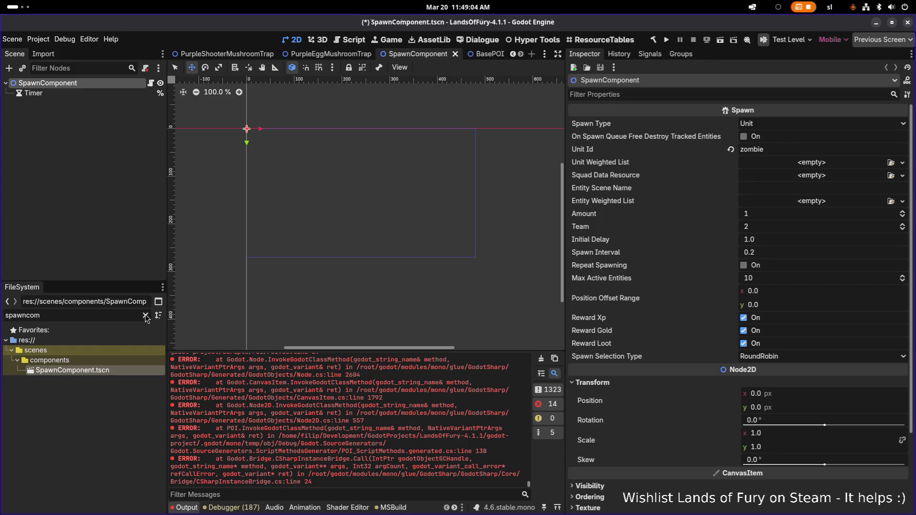
- Clear the file filter and switch to the PurpleEggMushroomTrap scene
click(146, 316)
click(93, 186)
click(408, 56)
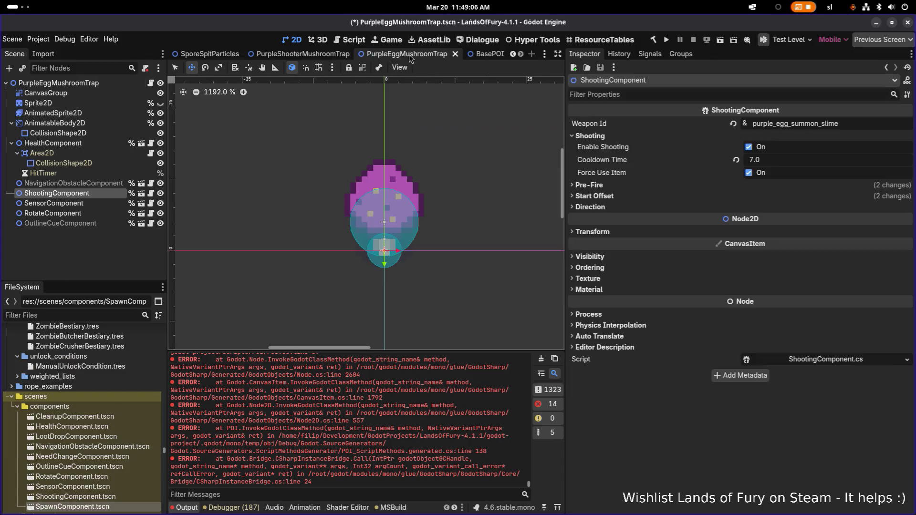
click(105, 239)
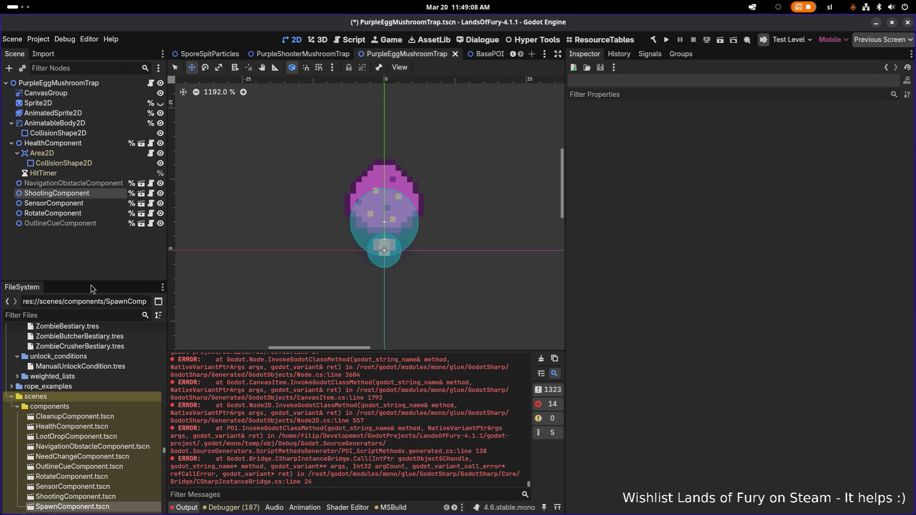
- Filter files for SpawnComponent and drag SpawnComponent.tscn into the trap's node tree
click(65, 315)
text(spawn)
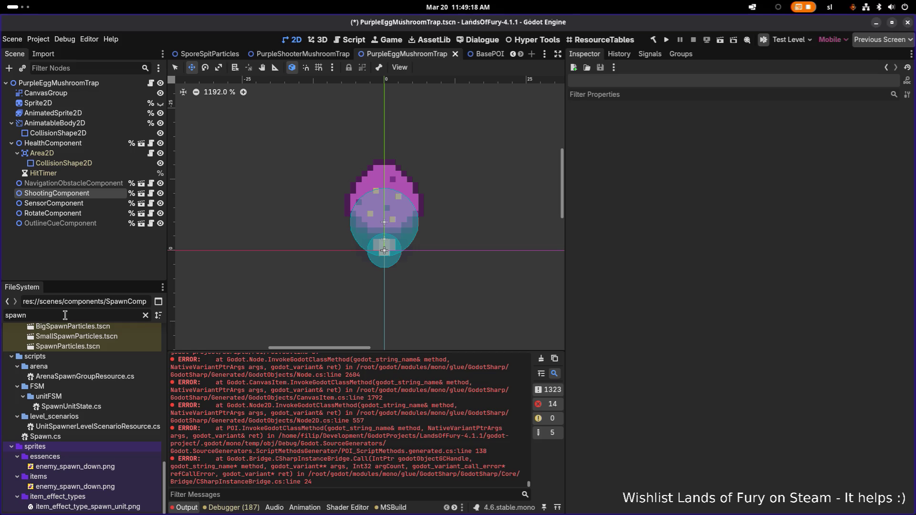
text(com)
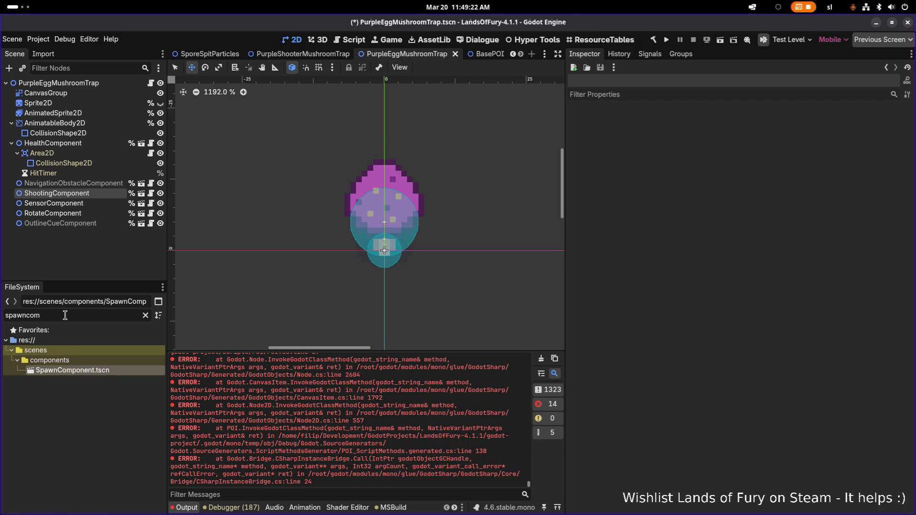
mouse_move(81, 371)
mouse_down()
mouse_move(84, 223)
mouse_move(84, 241)
mouse_up()
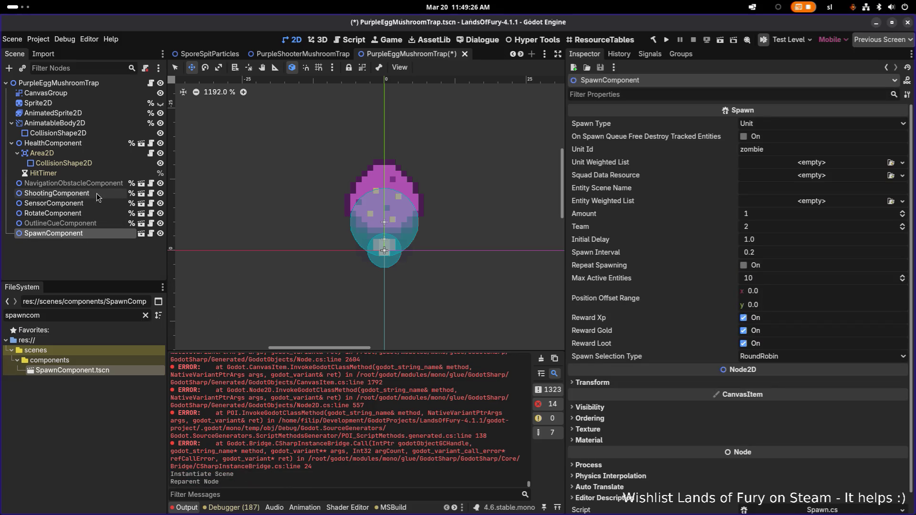
- Place SpawnComponent after OutlineCueComponent and uncheck Enable Shooting on ShootingComponent
click(96, 193)
key(Up)
click(90, 194)
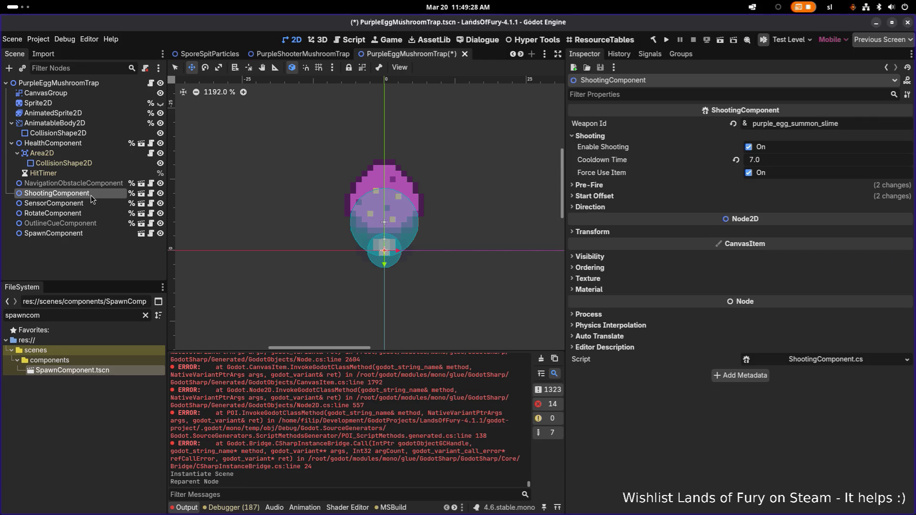
click(748, 148)
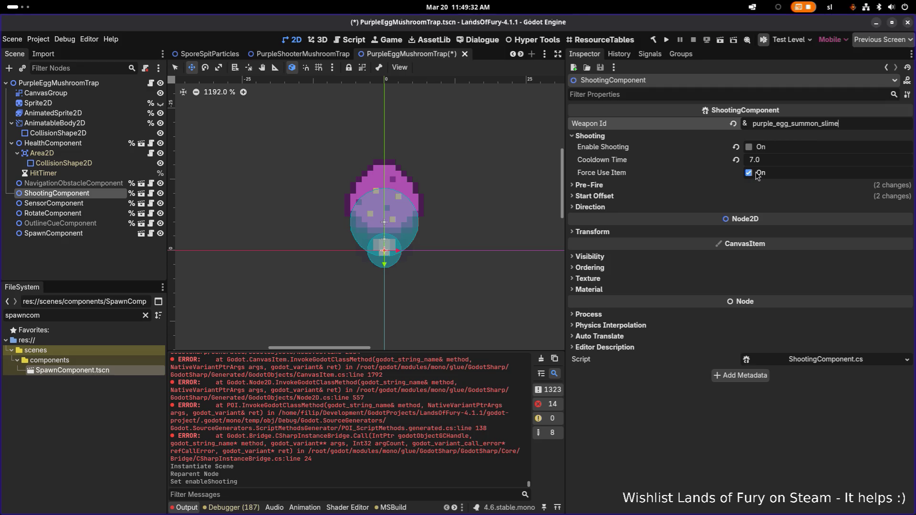
click(685, 197)
click(684, 187)
- Reselect ShootingComponent in the Scene tree to keep editing it
scroll(298, 212, up, 1)
click(109, 184)
click(105, 193)
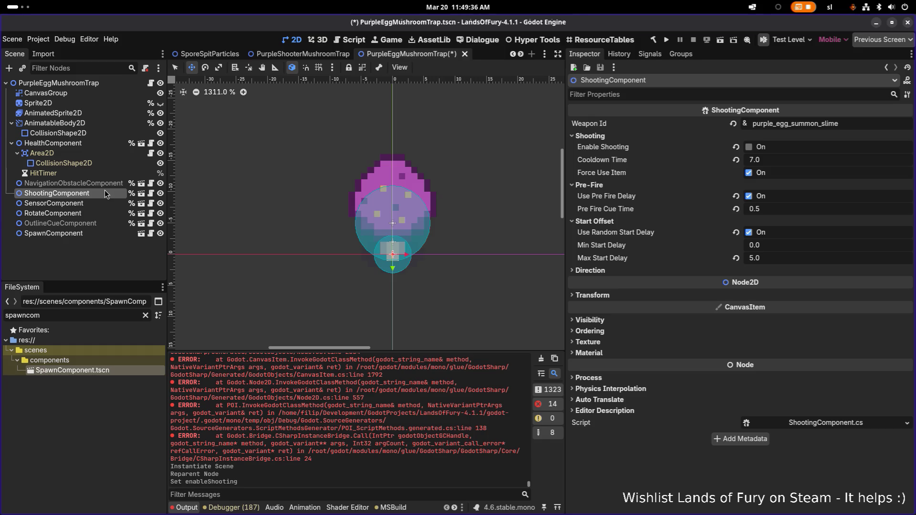
click(101, 185)
click(98, 197)
click(101, 185)
click(96, 192)
right_click(102, 195)
click(54, 261)
click(94, 185)
click(92, 194)
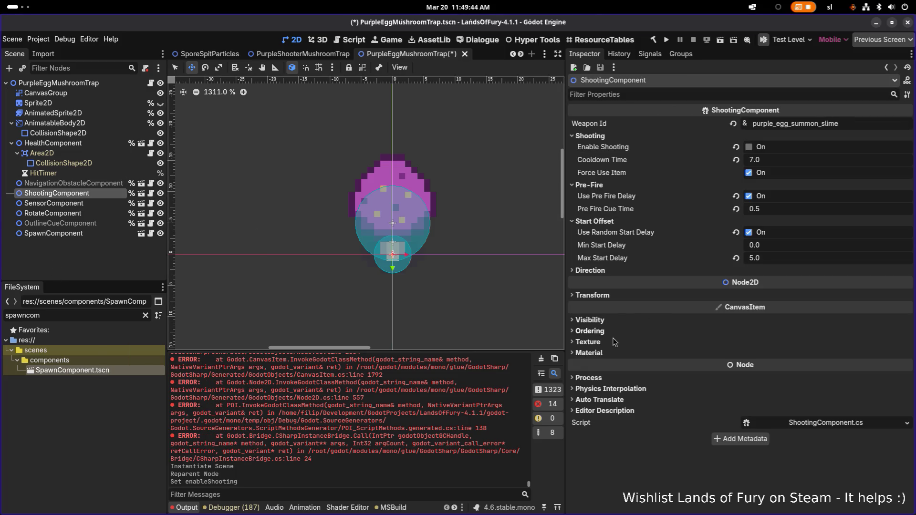
- Set ShootingComponent's Process Mode to Disabled, then select SpawnComponent
click(616, 321)
click(616, 321)
click(615, 378)
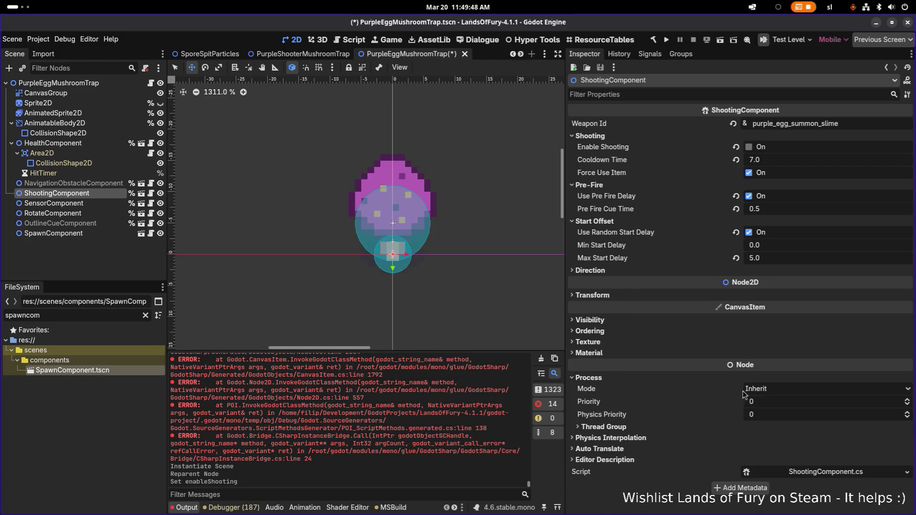
click(745, 390)
click(779, 436)
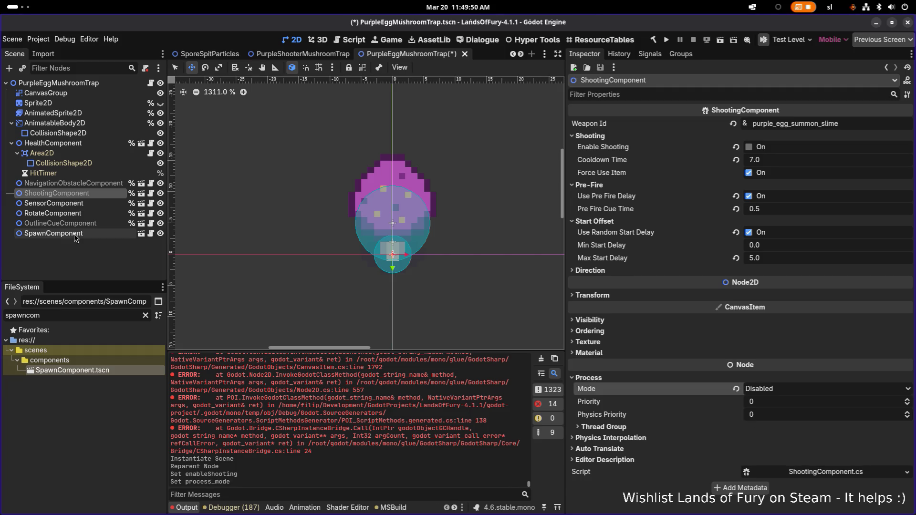
click(76, 233)
click(77, 223)
click(91, 234)
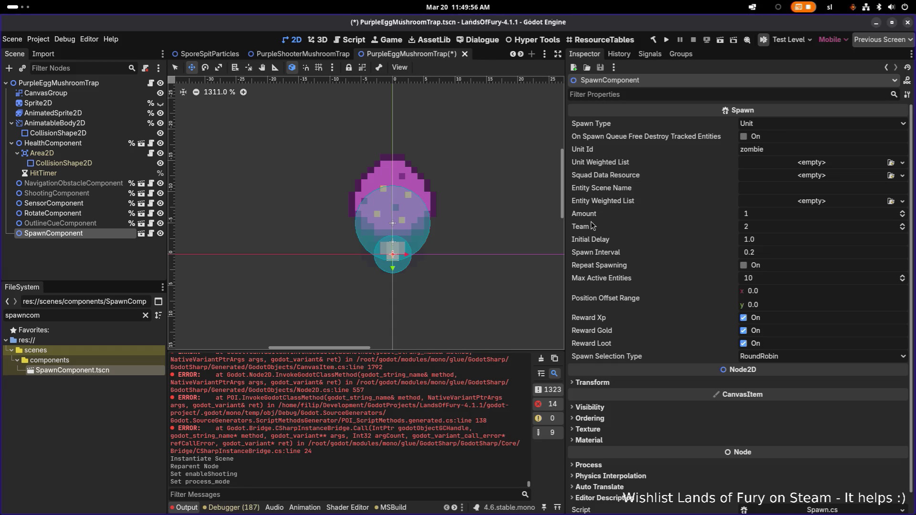
- Add a Marker2D child to SpawnComponent, move it above the mushroom, and duplicate it for more spawn points
right_click(83, 237)
click(126, 256)
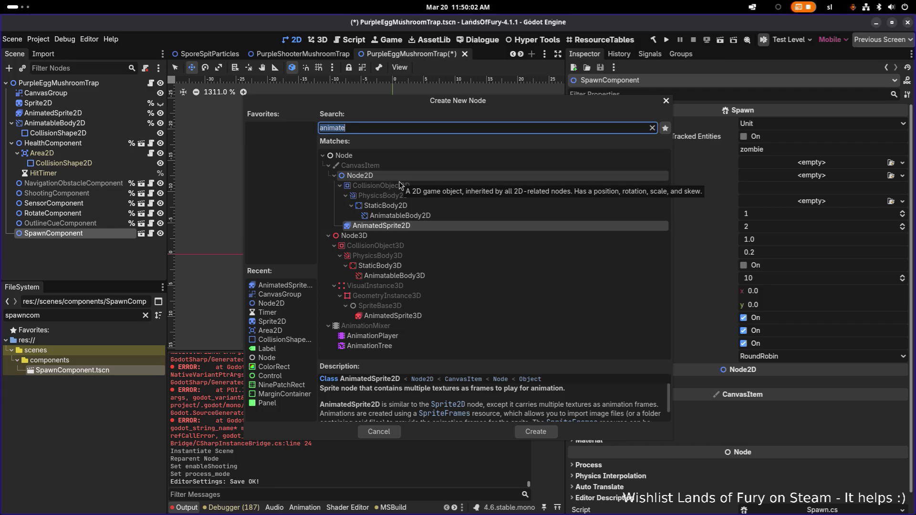
text(marker)
key(Return)
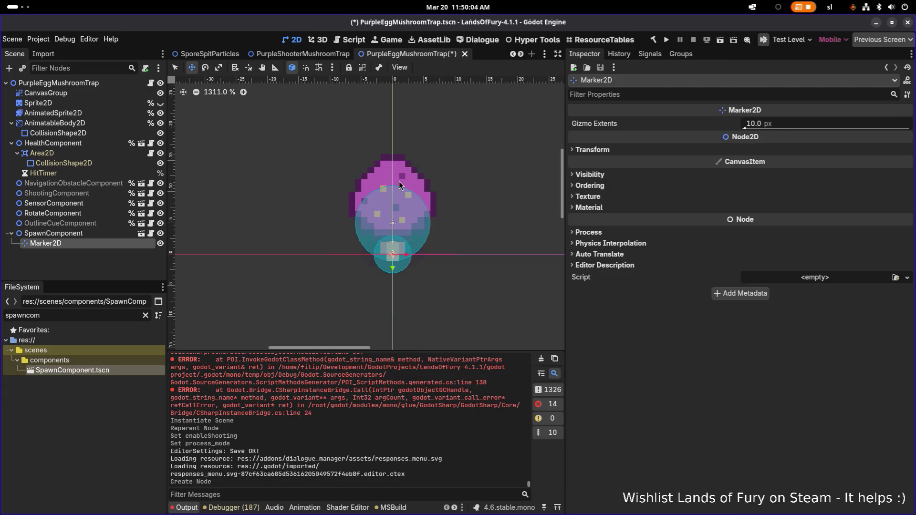
mouse_move(394, 268)
mouse_down()
mouse_move(394, 242)
mouse_move(436, 234)
mouse_move(424, 244)
mouse_move(425, 273)
mouse_move(445, 255)
mouse_move(394, 228)
mouse_move(395, 219)
mouse_move(343, 222)
mouse_move(346, 254)
mouse_move(404, 266)
mouse_move(393, 273)
mouse_move(395, 313)
mouse_up()
key(ctrl+d)
click(90, 243)
key(ctrl+d)
key(ctrl+d)
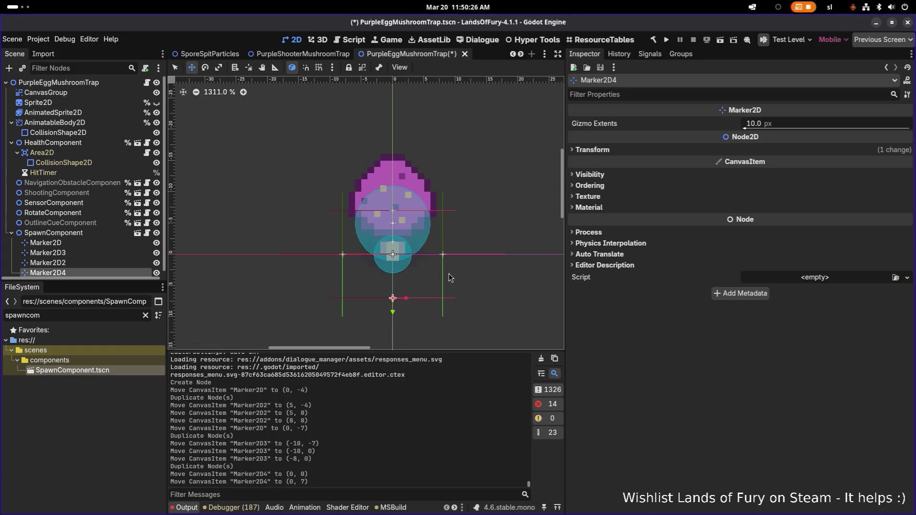
- Edit SpawnComponent's Unit Id and set its Spawn Type to UnitWeightedList
click(122, 233)
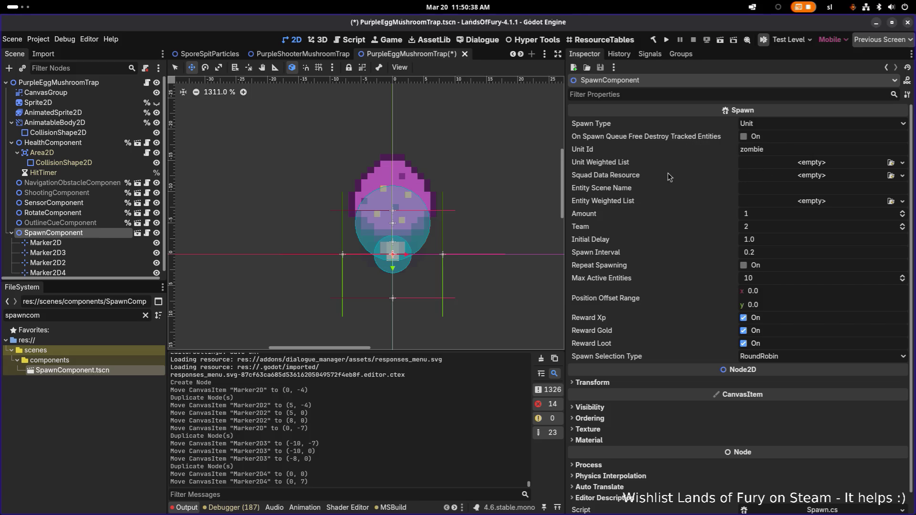
double_click(783, 152)
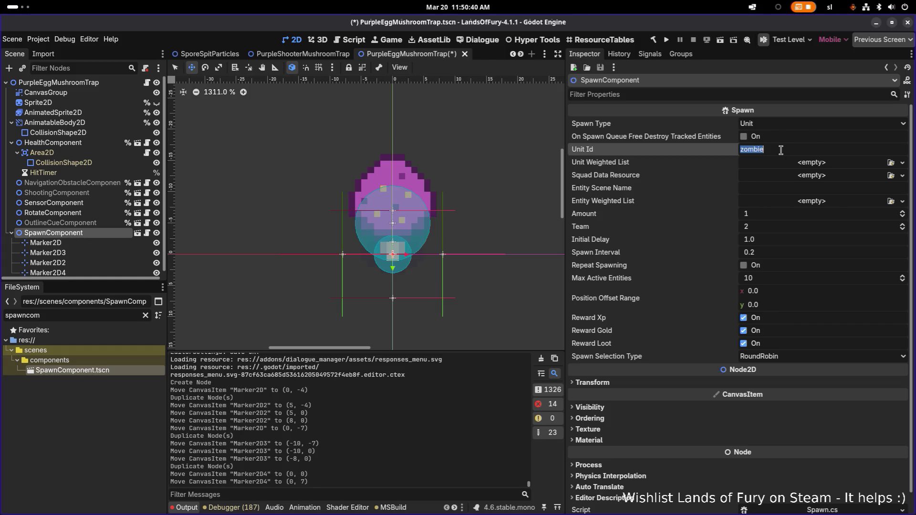
text(s)
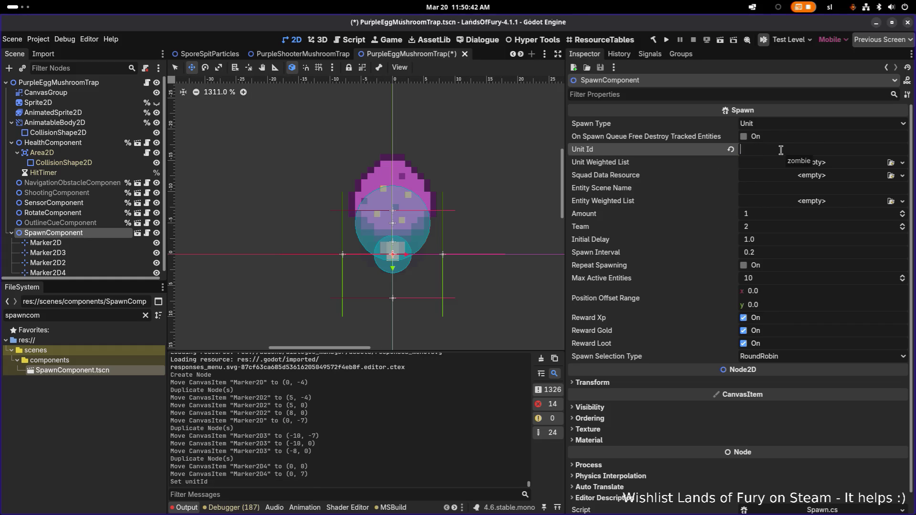
click(813, 127)
click(813, 146)
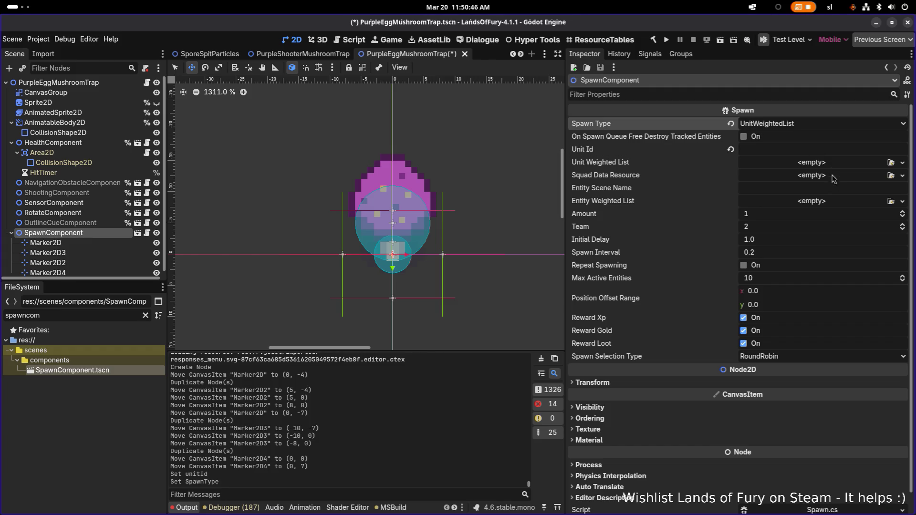
- Create a new WeightedListResource for Unit Weighted List, open Weight By Variant, and save
click(826, 162)
click(855, 182)
click(805, 163)
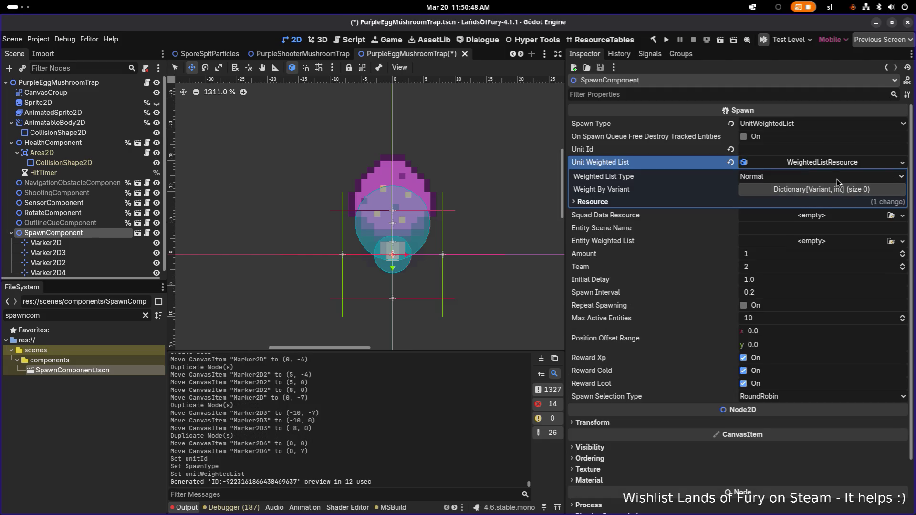
click(825, 190)
click(898, 205)
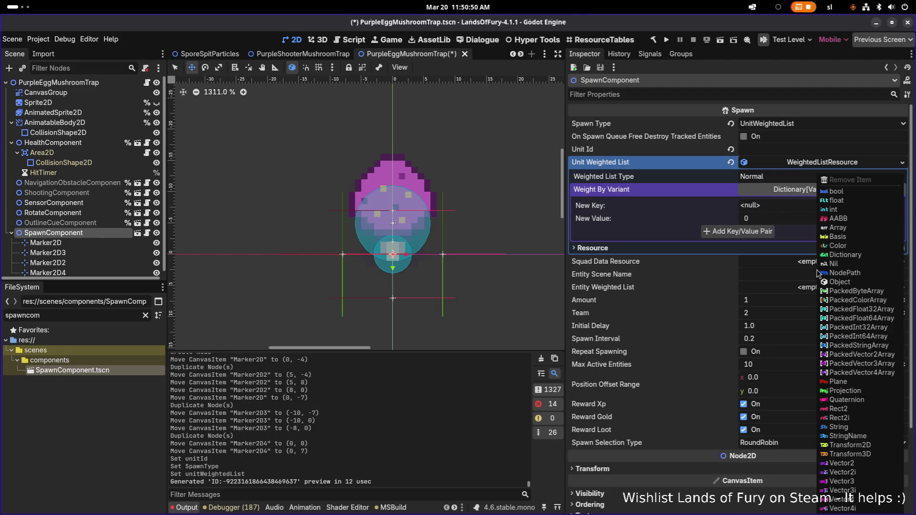
click(644, 234)
key(alt+Tab)
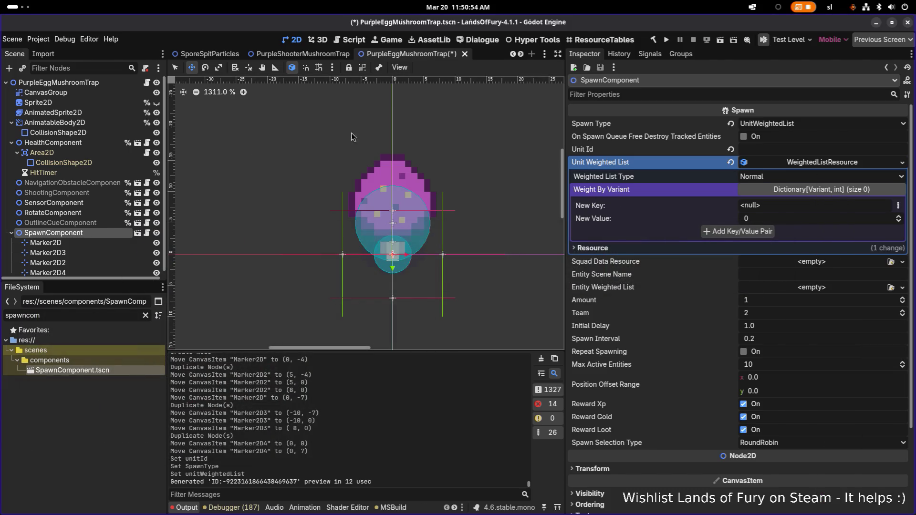
key(ctrl+s)
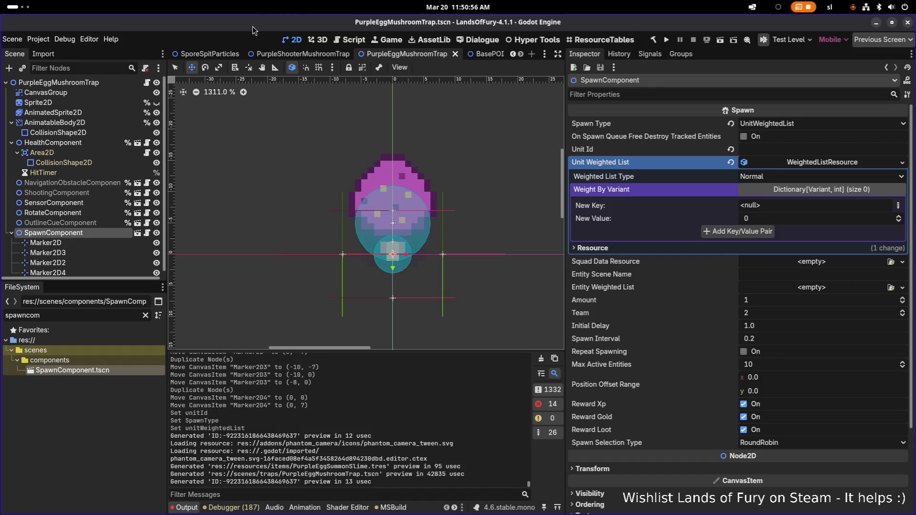
- Open SmallBanditCampPOI.tscn and copy its Spawn node's WeightedListResource
key(ctrl+shift+o)
text(bandi)
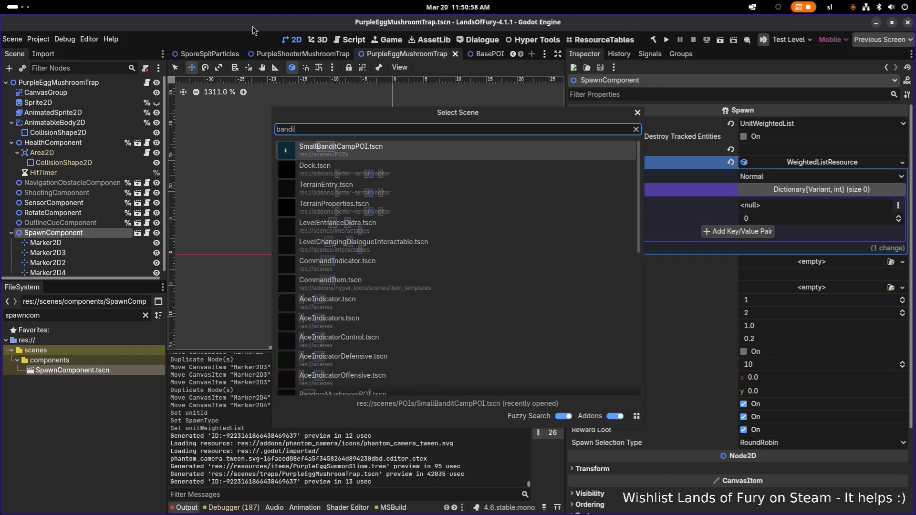
key(Return)
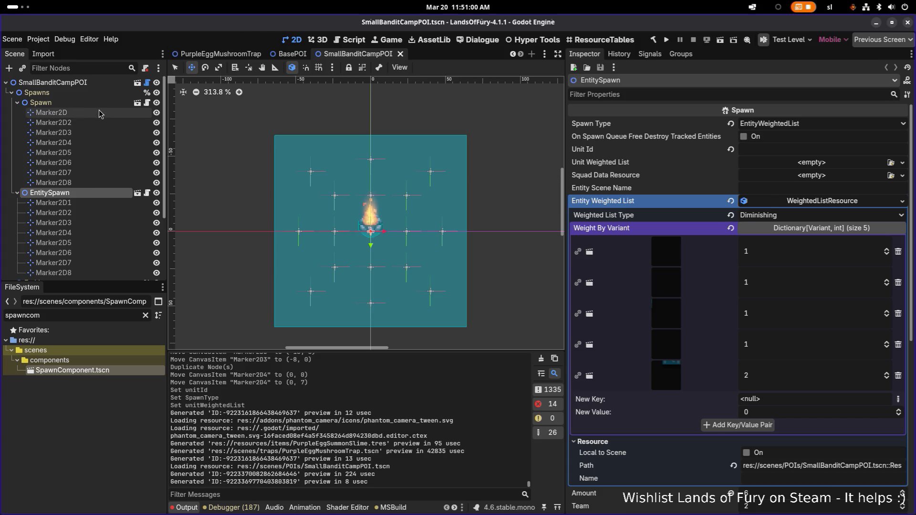
click(100, 104)
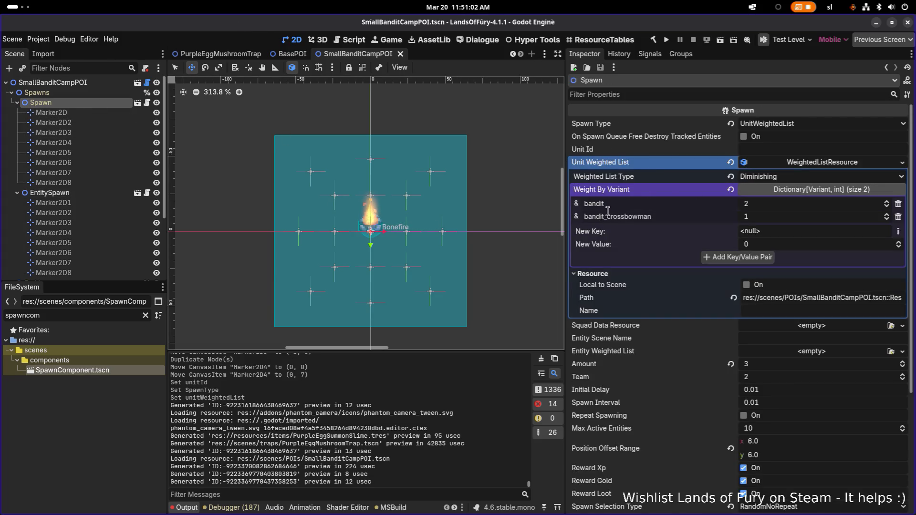
right_click(815, 162)
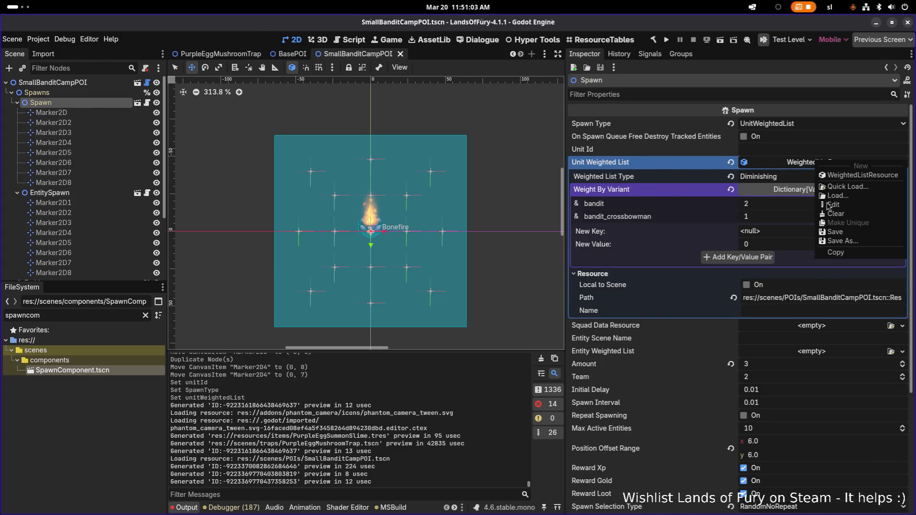
click(844, 258)
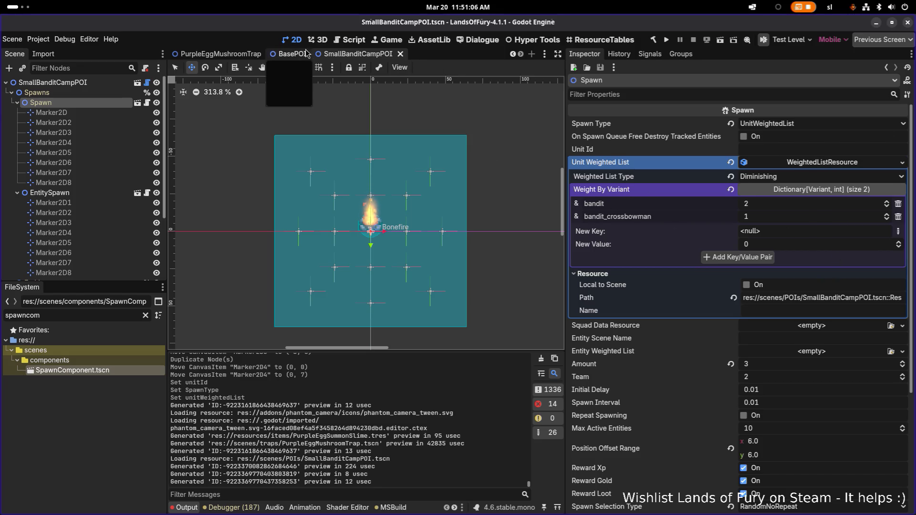
- Paste the copied weighted list into the trap's Unit Weighted List and expand Weight By Variant
click(221, 53)
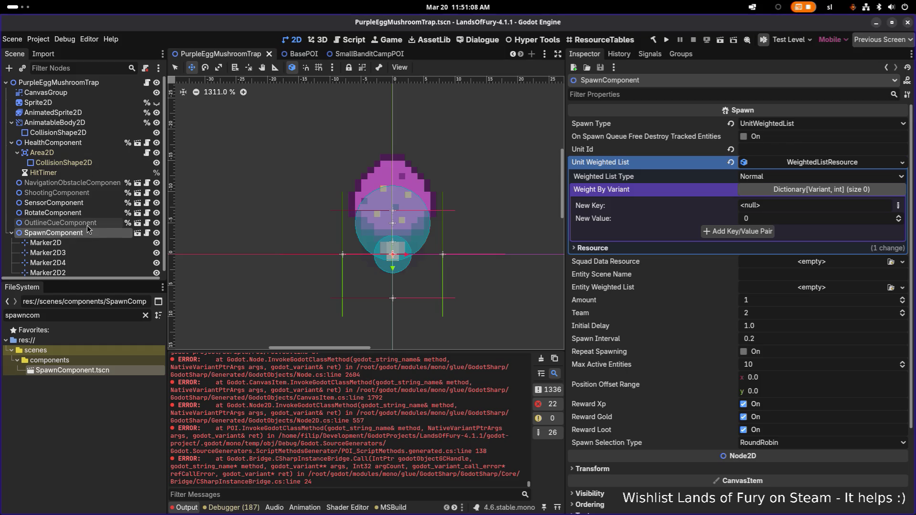
right_click(697, 167)
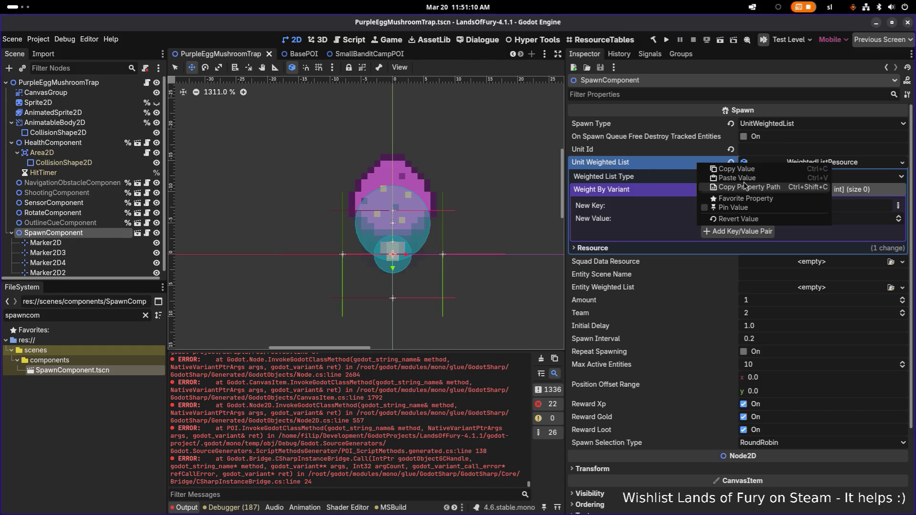
click(753, 191)
click(804, 165)
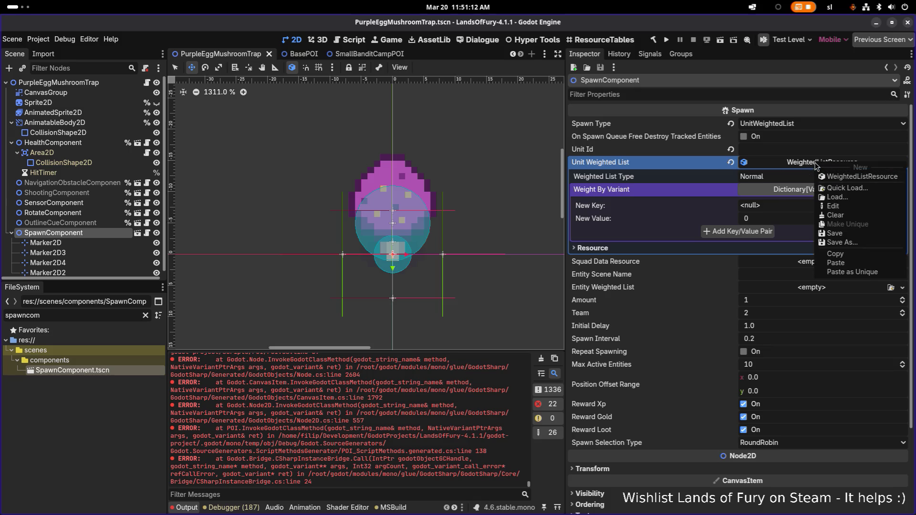
click(857, 273)
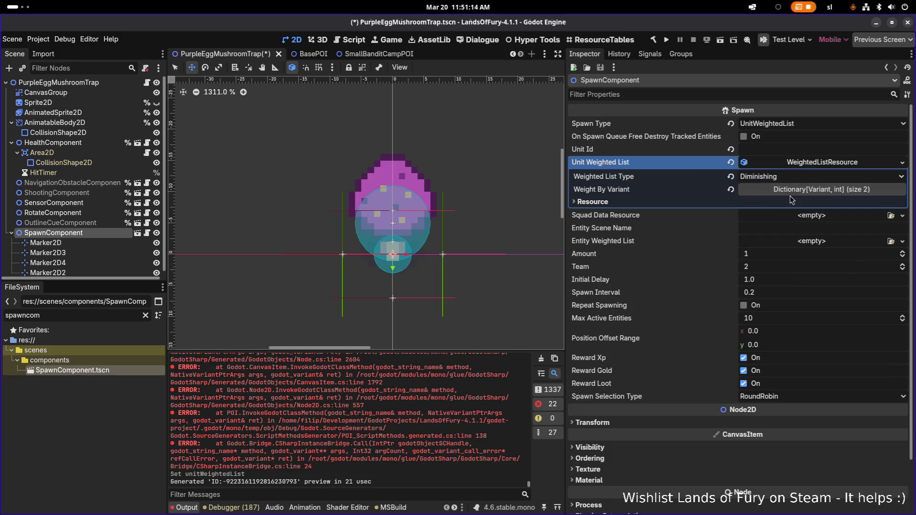
click(804, 190)
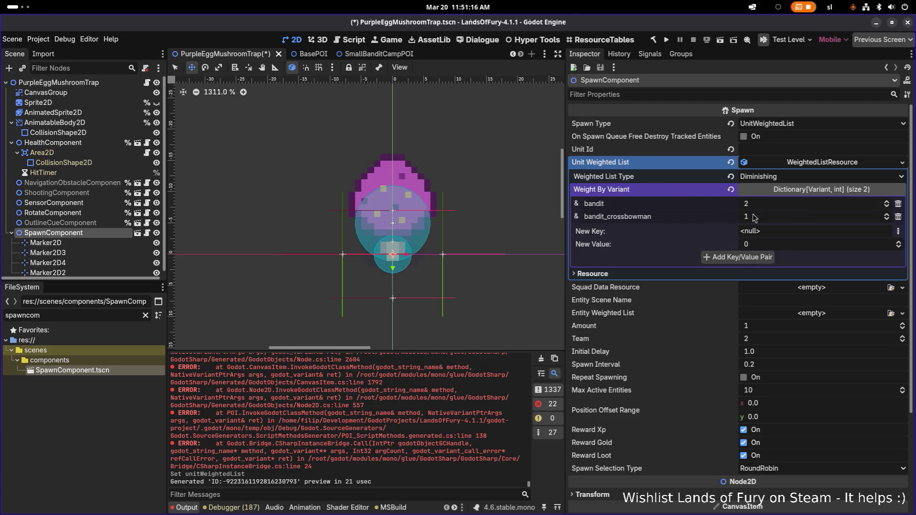
- Add StringName weight entries slime = 2 and big_slime = 1
click(898, 232)
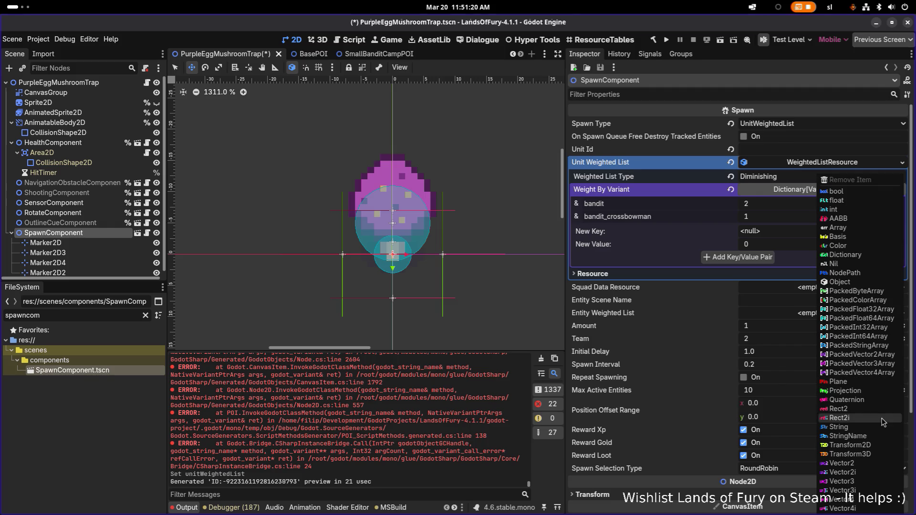
click(872, 436)
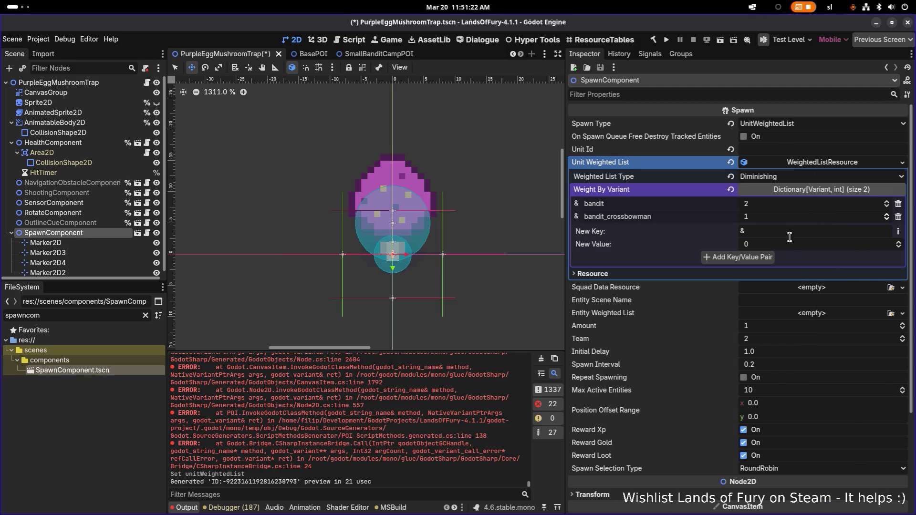
text(slime)
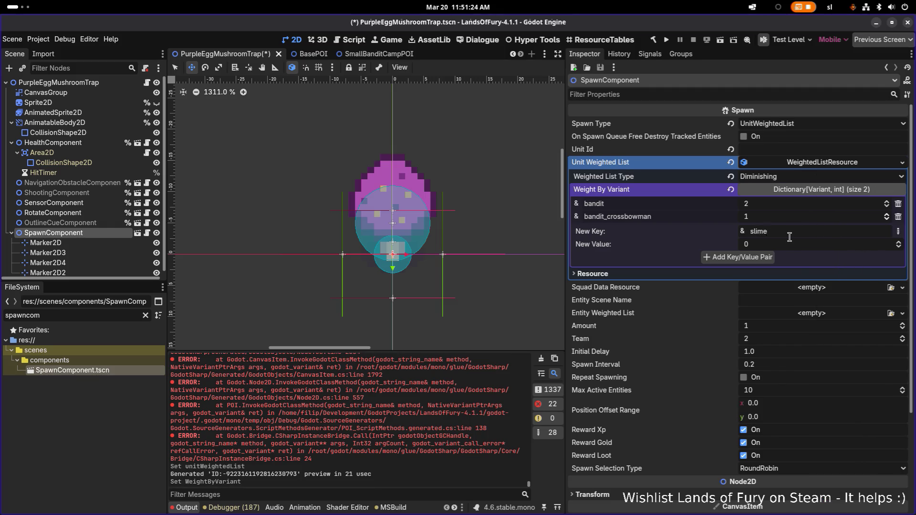
click(794, 245)
text(2)
click(714, 257)
click(897, 245)
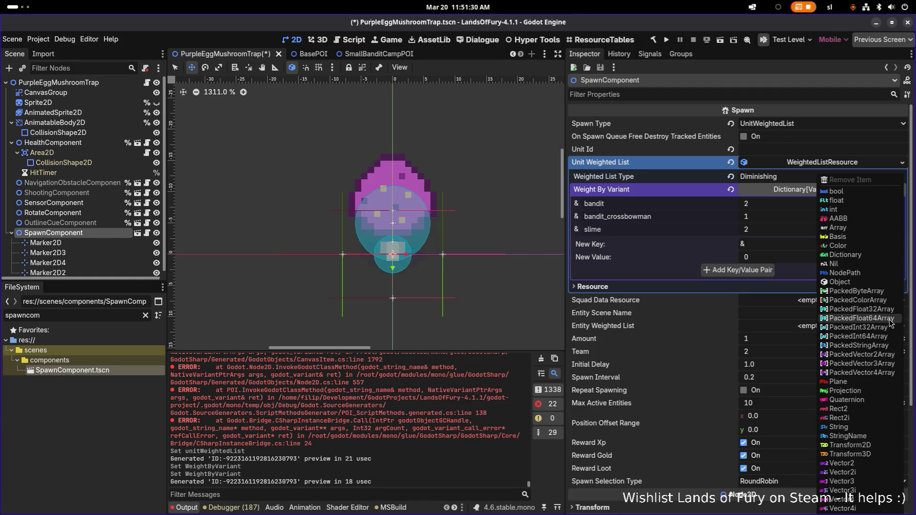
click(847, 435)
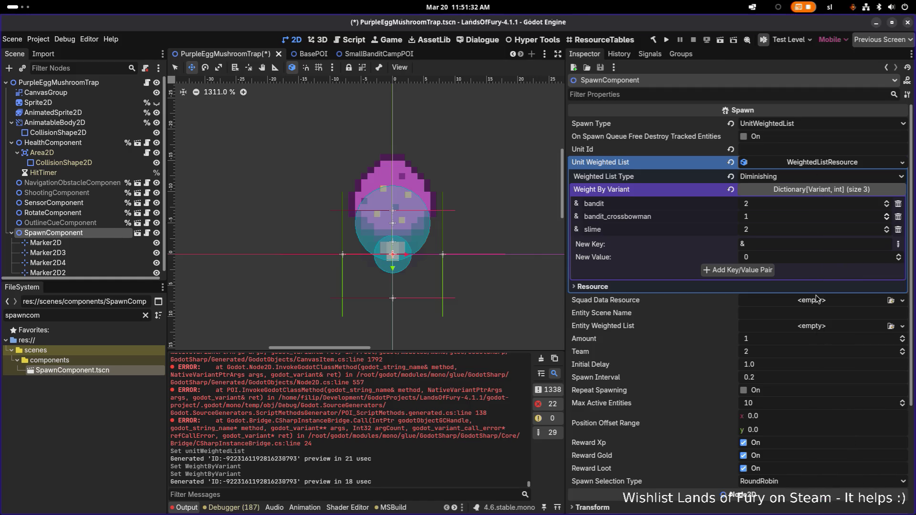
text(big)
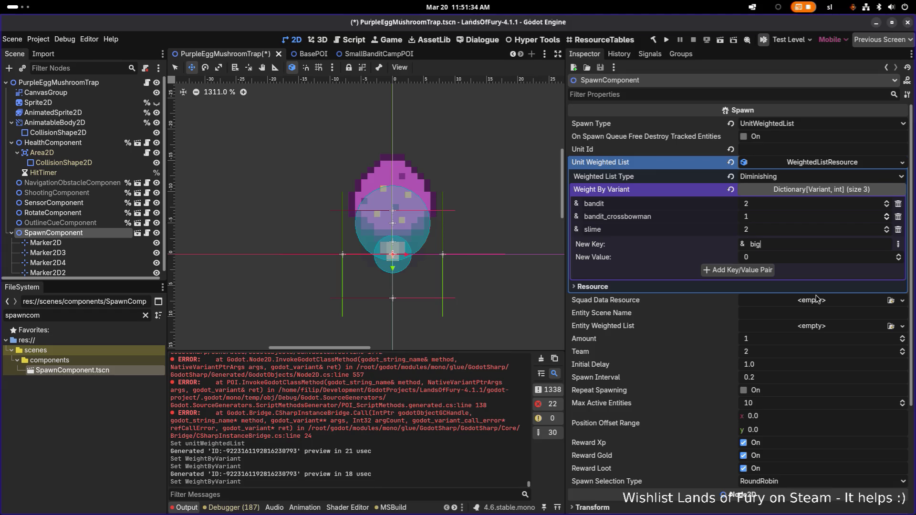
text(_s)
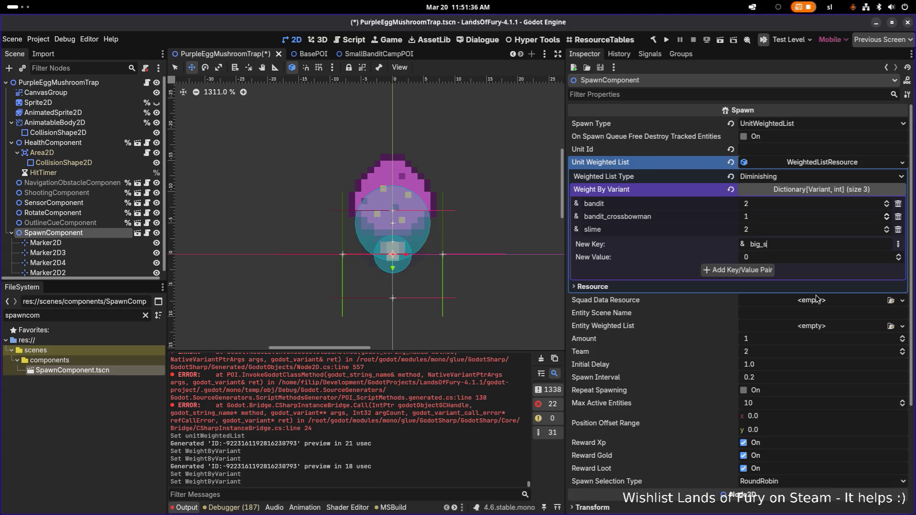
scroll(796, 257, up, 1)
click(768, 270)
- Delete the bandit and bandit_crossbowman entries, save, and turn on Repeat Spawning
click(898, 204)
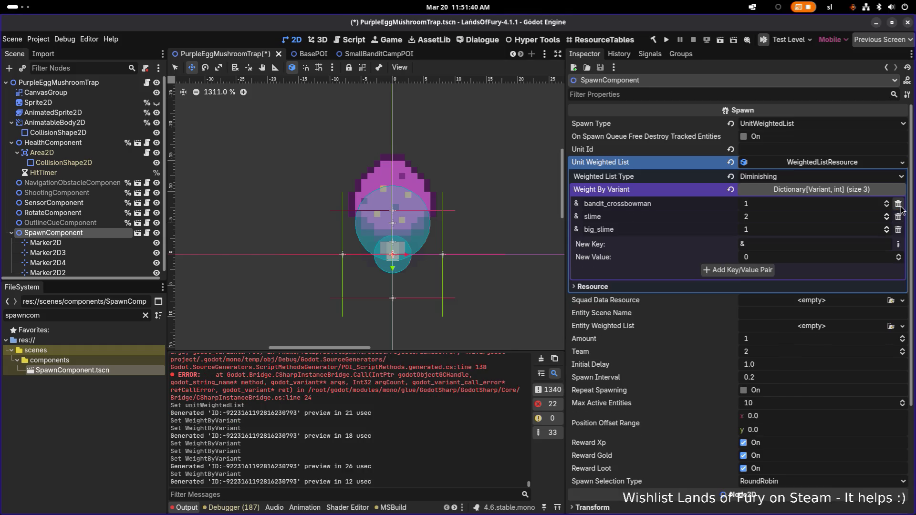
click(899, 204)
key(ctrl+s)
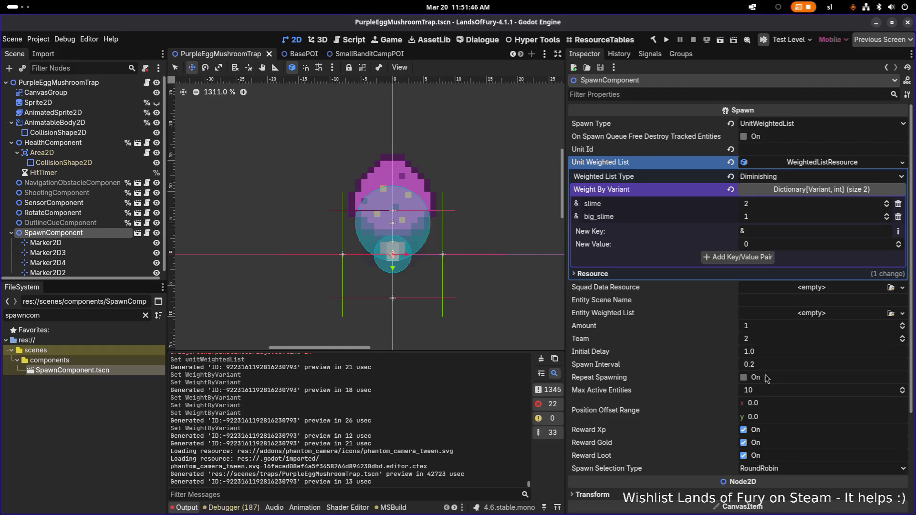
click(744, 378)
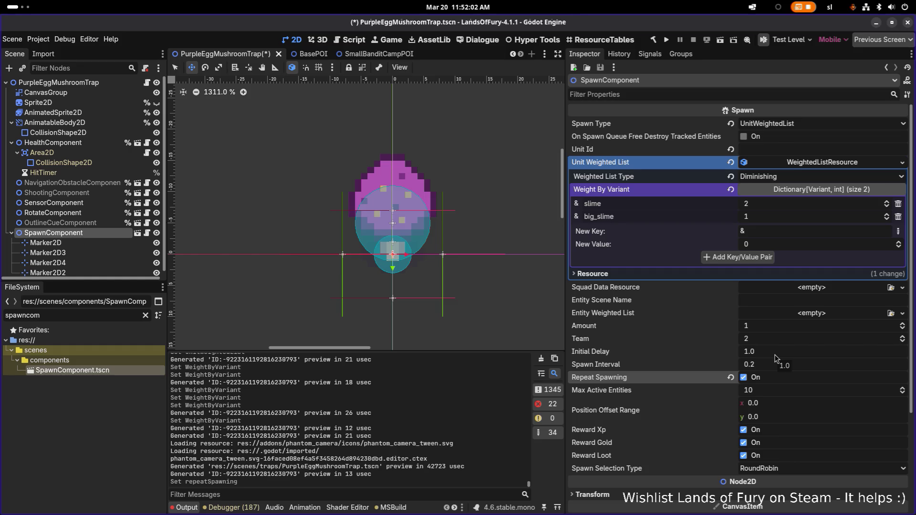
- Set spawn interval 5.0, max active entities 2, and spawn selection RandomNoRepeat
click(794, 366)
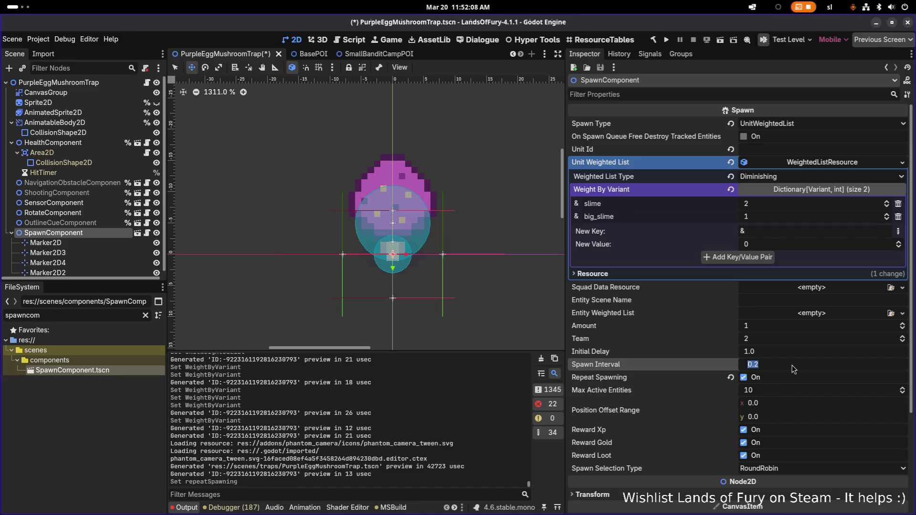
text(5)
key(Return)
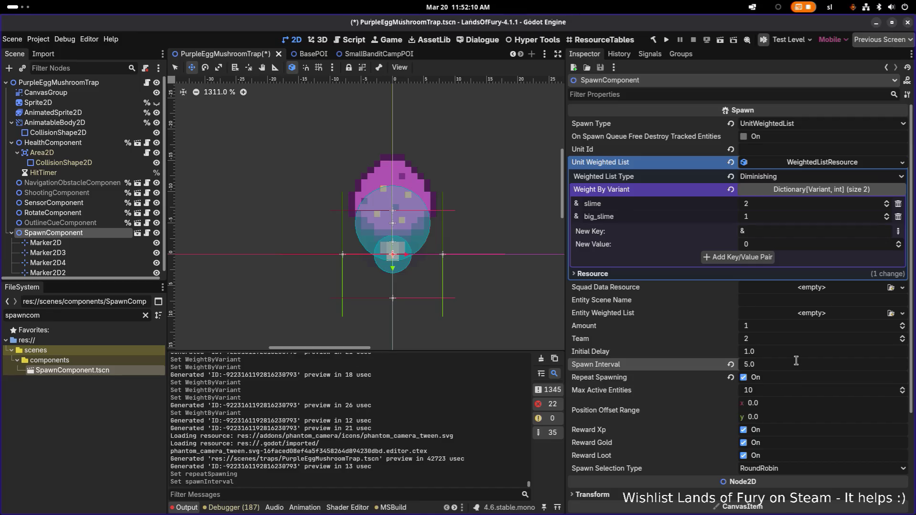
click(781, 394)
text(2)
key(Return)
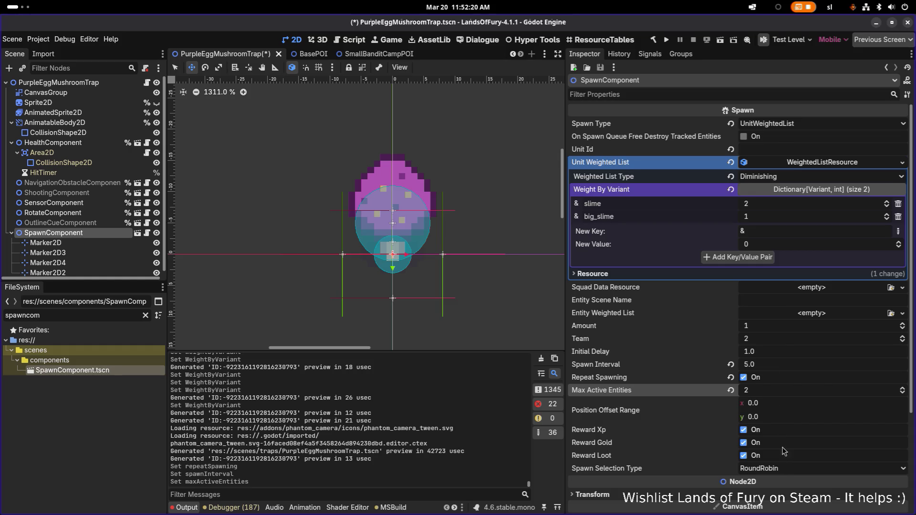
click(786, 469)
click(783, 501)
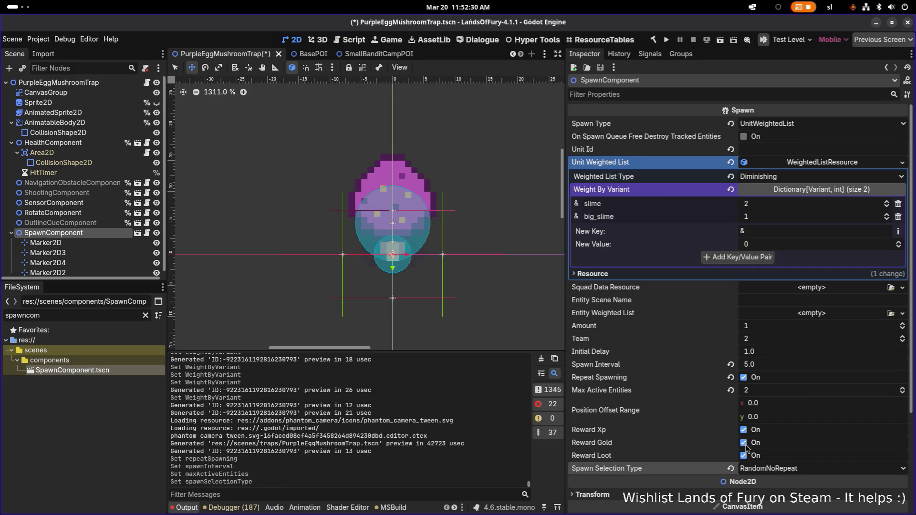
- Turn off gold, XP and loot rewards, save, and confirm Max Active Entities of 2
click(744, 443)
click(744, 430)
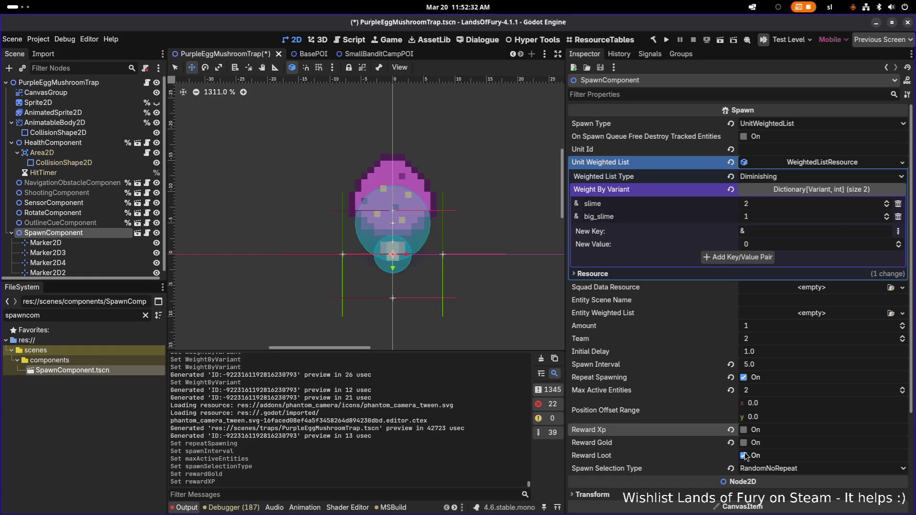
click(744, 456)
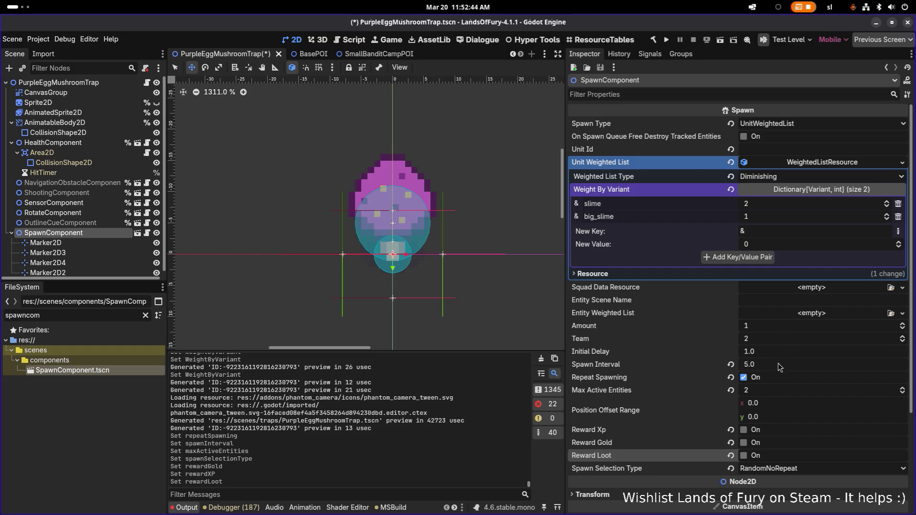
click(766, 392)
key(ctrl+s)
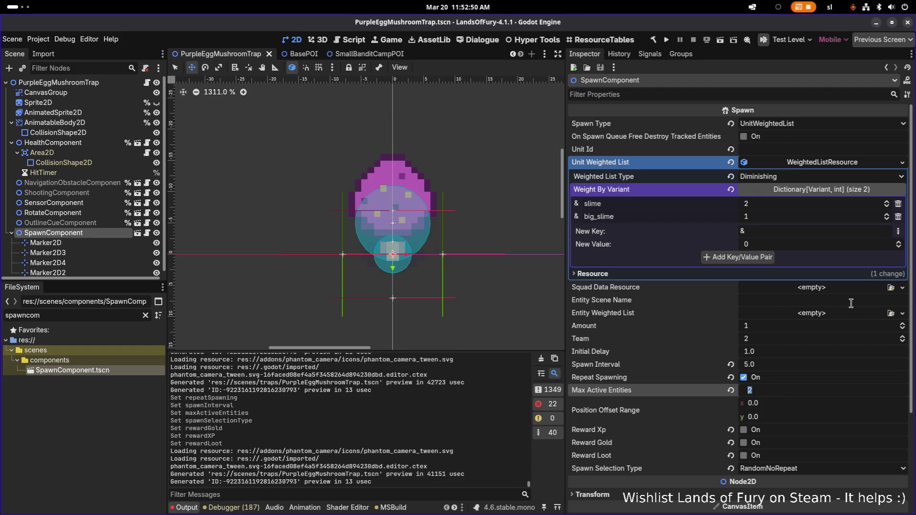
click(828, 163)
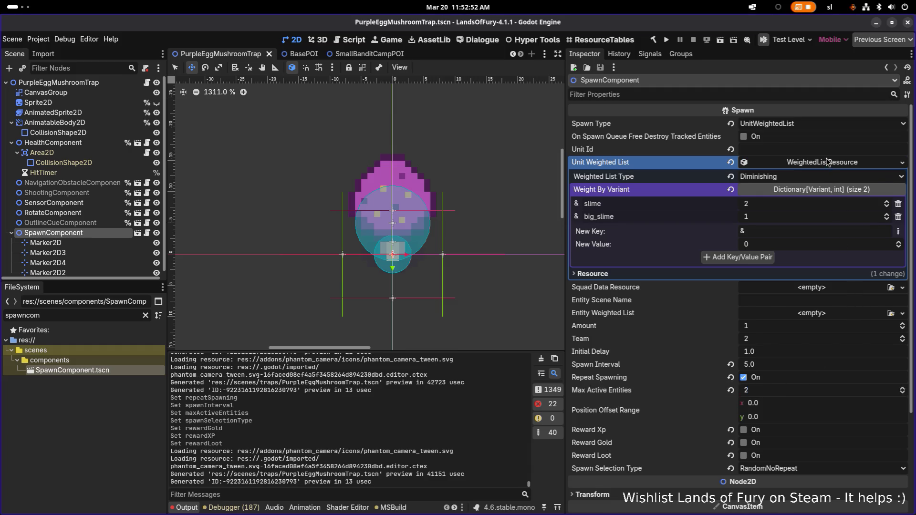
- Collapse the WeightedListResource inspector and SpawnComponent's marker children, then move to Visual Studio Code
click(828, 162)
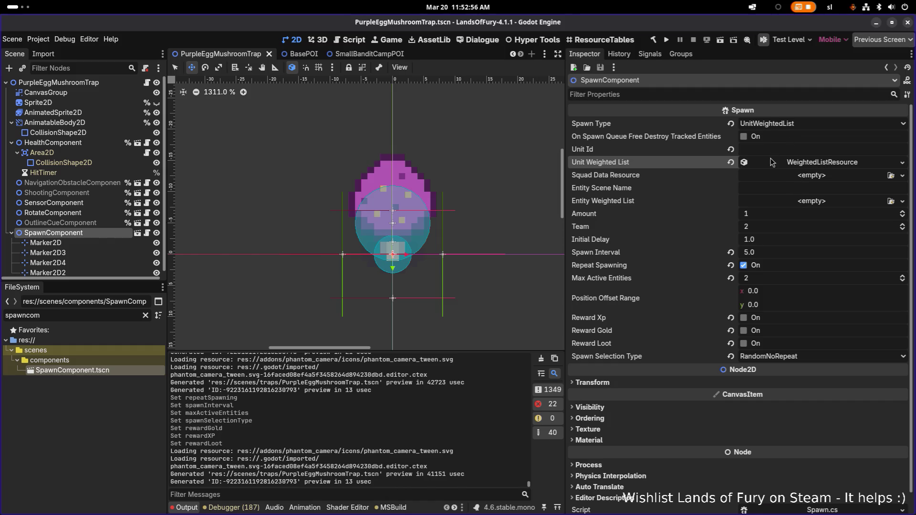
scroll(370, 201, down, 5)
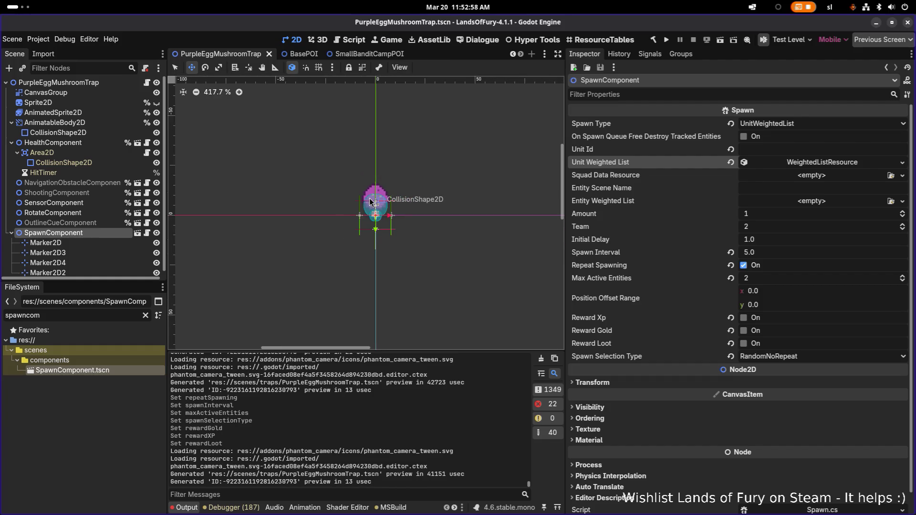
scroll(372, 201, up, 4)
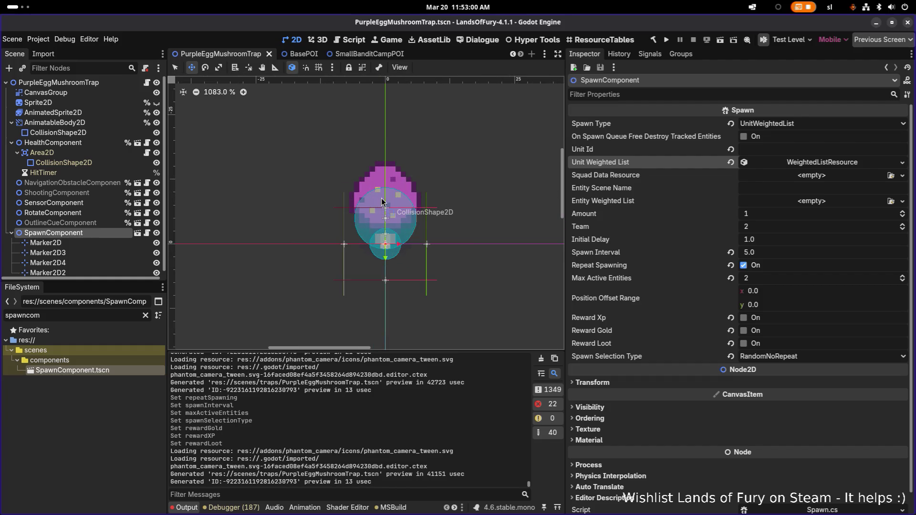
click(12, 234)
click(54, 224)
click(55, 234)
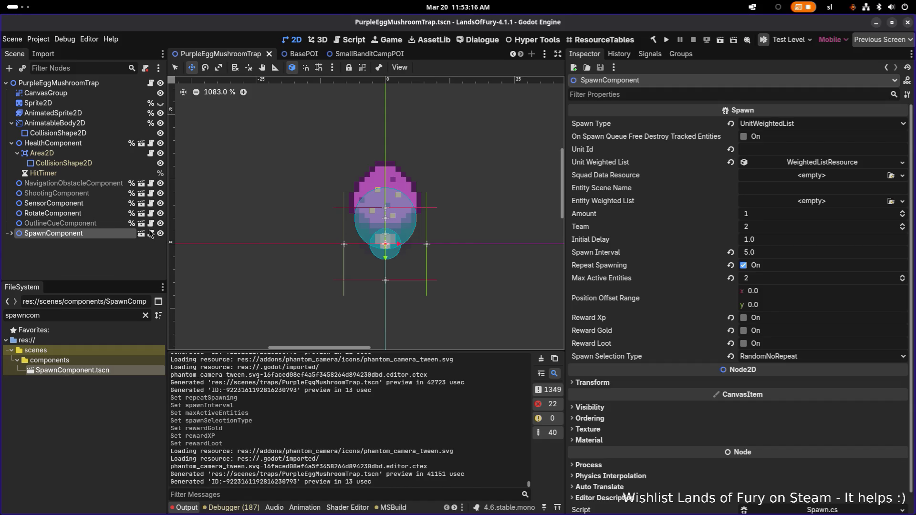
key(alt+Tab)
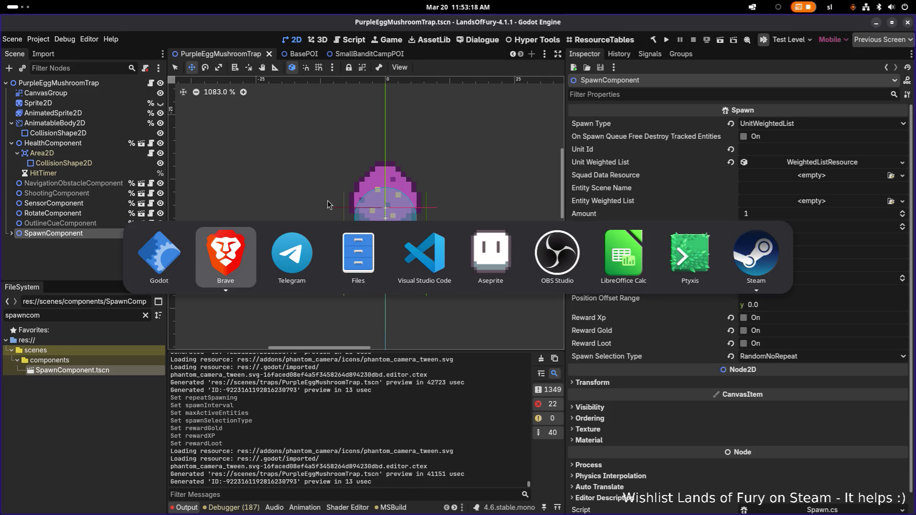
key(Tab)
key(Tab)
key(Tab)
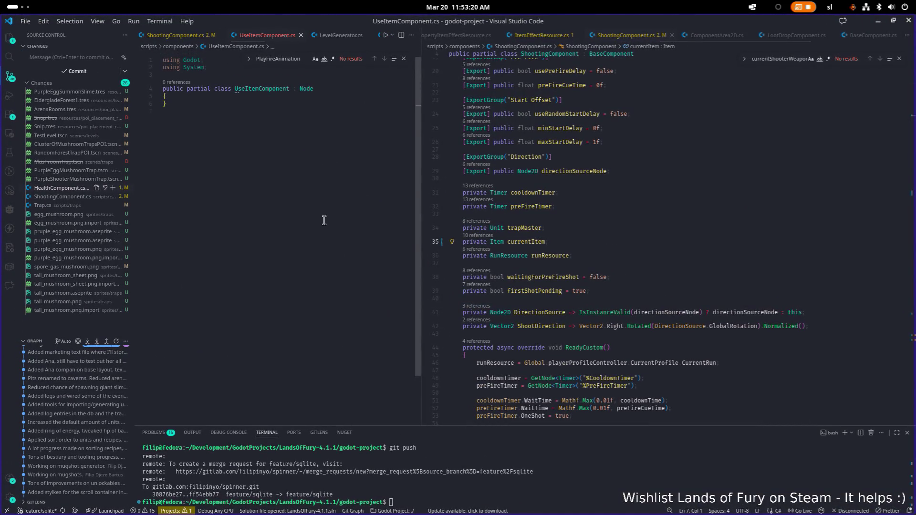
- Open Spawn.cs through the quick file search and widen its editor pane
key(ctrl+p)
text(spawn)
key(Return)
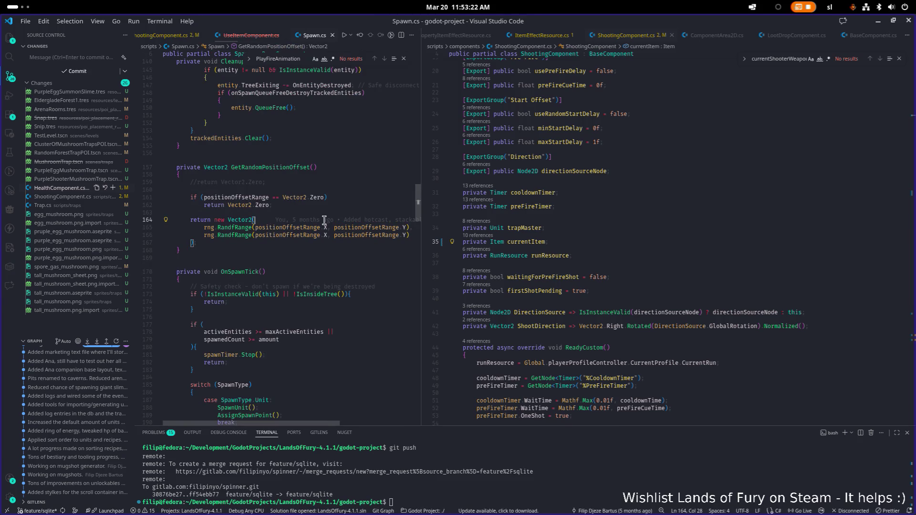
scroll(324, 220, down, 20)
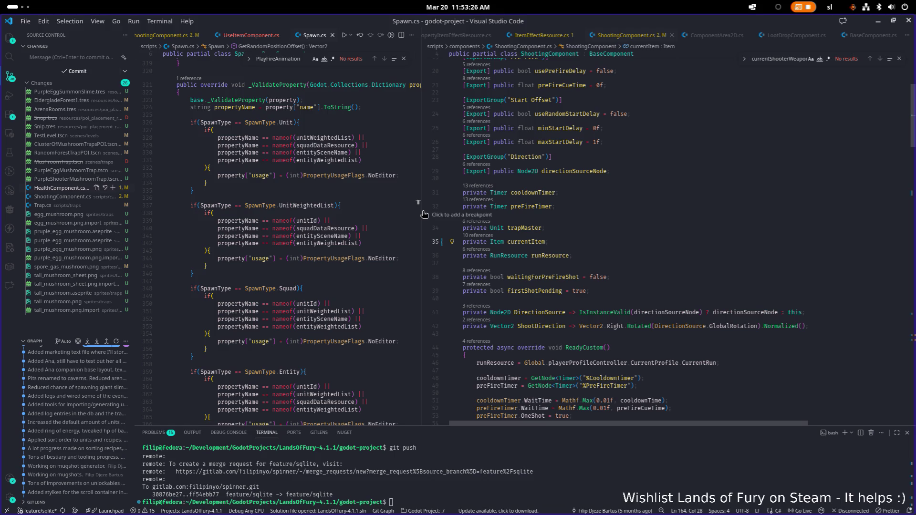
drag(426, 210, 616, 210)
- Scroll up through Spawn.cs to the Spawn class name, then minimize VS Code
scroll(413, 236, up, 20)
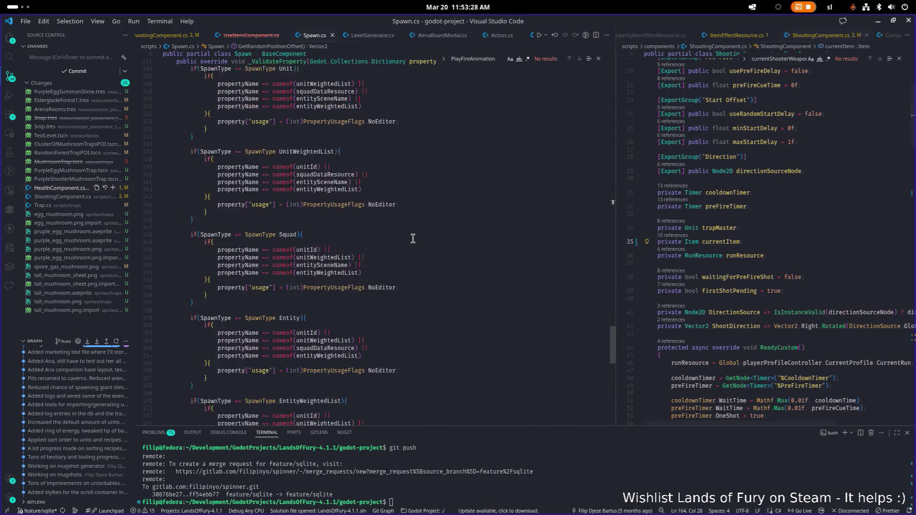
scroll(414, 238, up, 20)
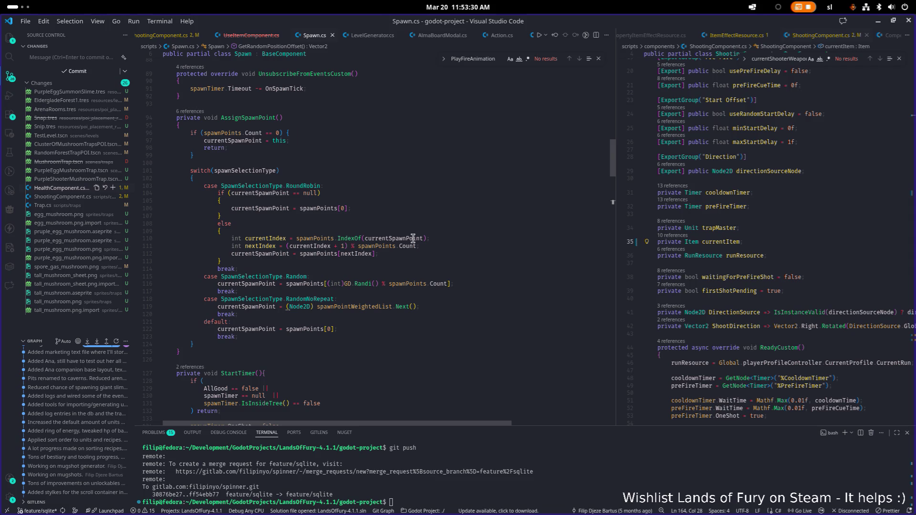
scroll(389, 216, up, 12)
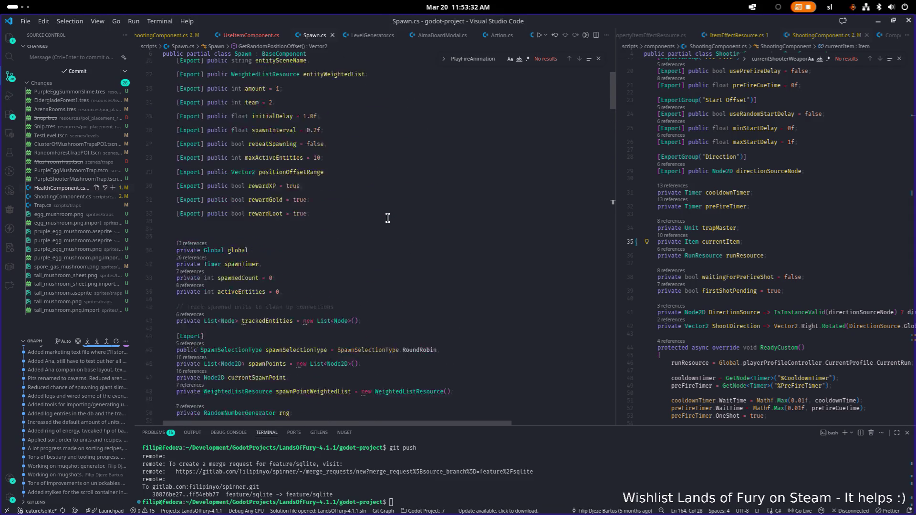
mouse_move(286, 121)
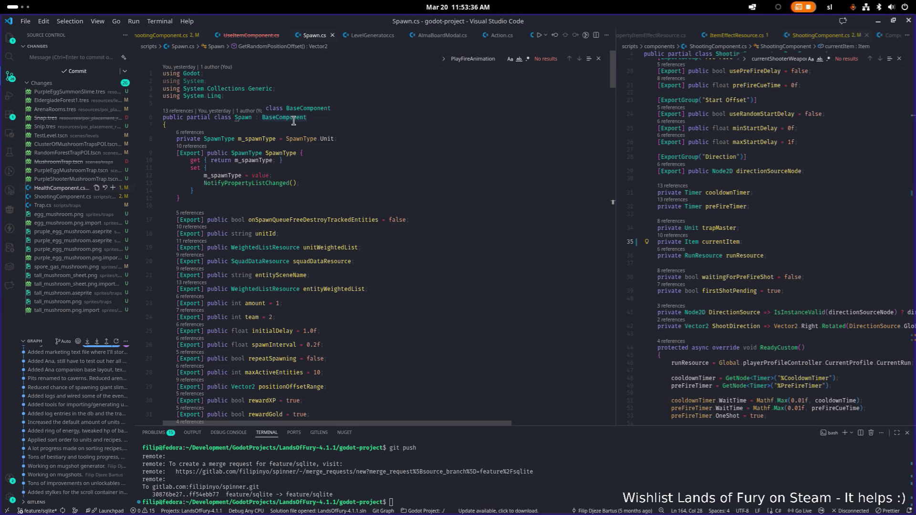
scroll(296, 134, down, 15)
scroll(303, 141, up, 10)
scroll(306, 144, up, 6)
click(242, 118)
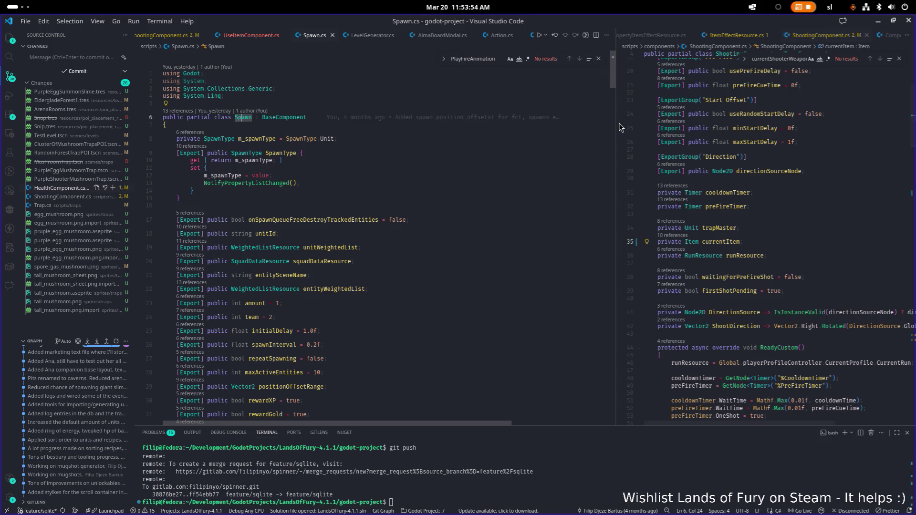
click(879, 22)
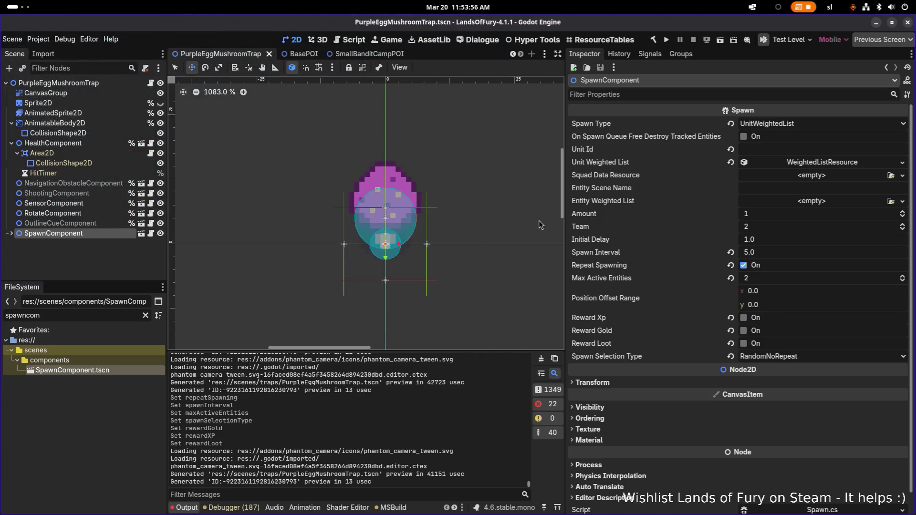
click(96, 224)
click(107, 237)
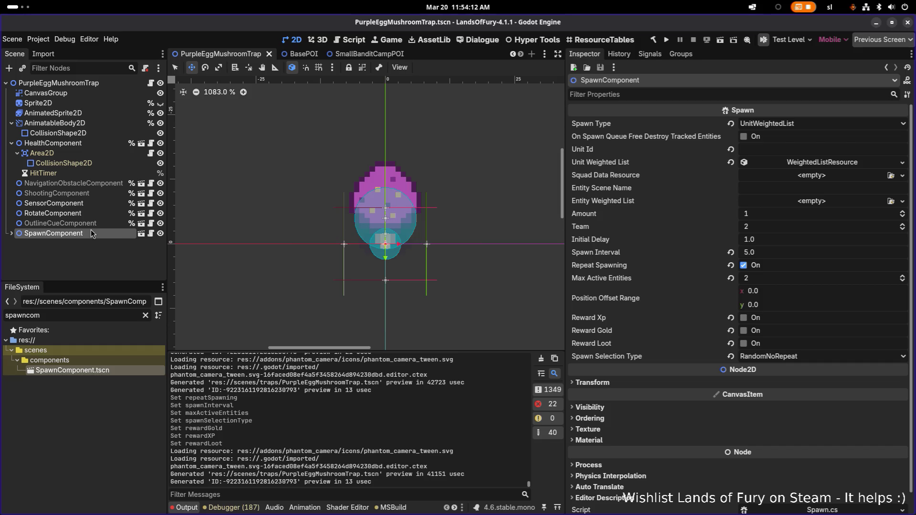
click(71, 213)
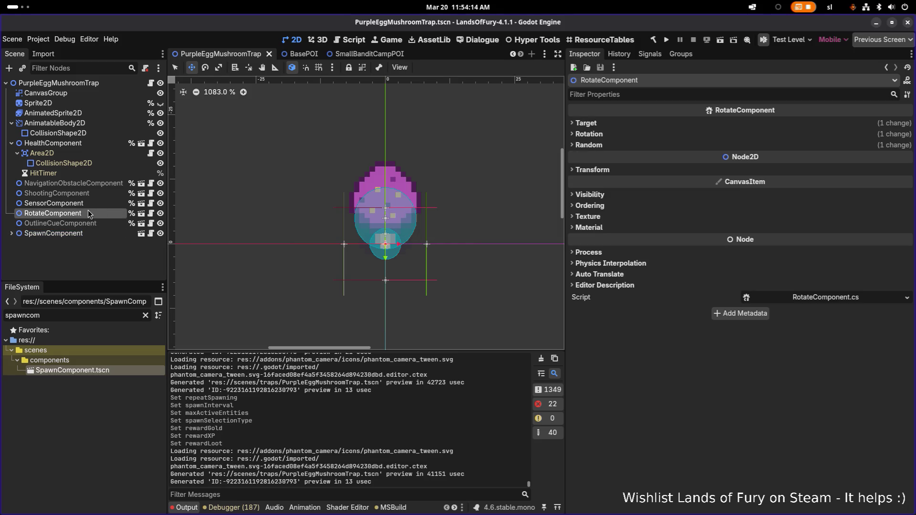
click(85, 203)
scroll(362, 229, down, 1)
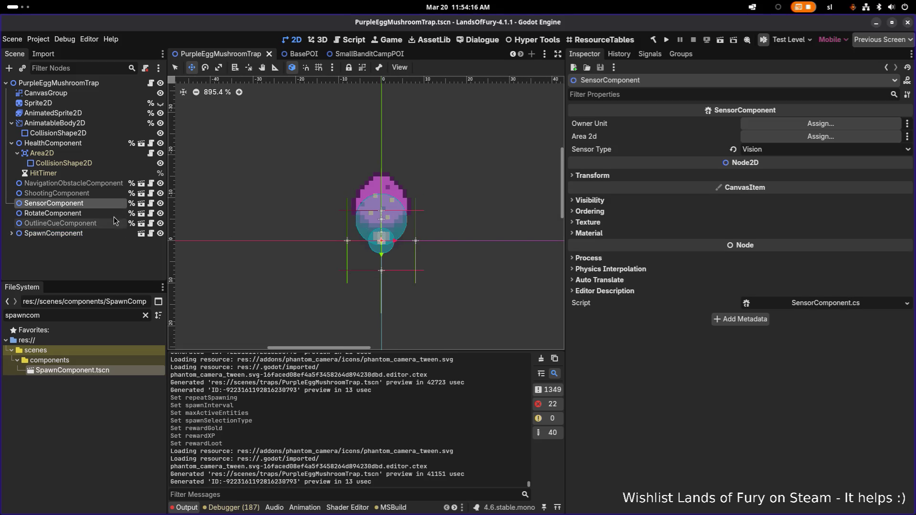
click(112, 214)
click(105, 203)
click(99, 213)
click(95, 233)
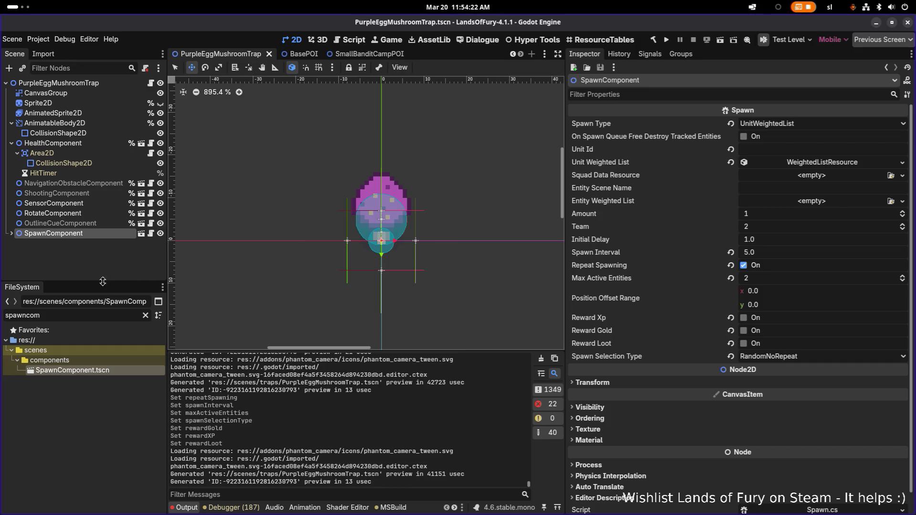
click(116, 265)
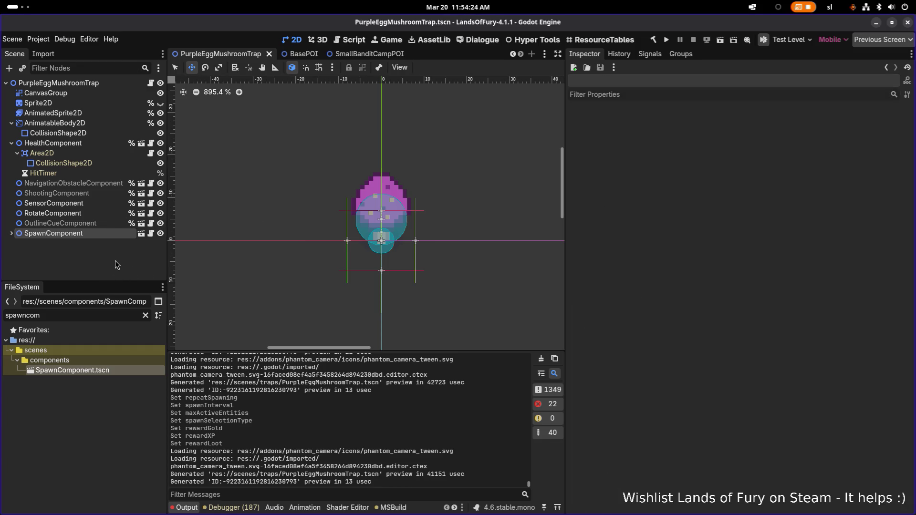
key(ctrl+shift+o)
text(fro)
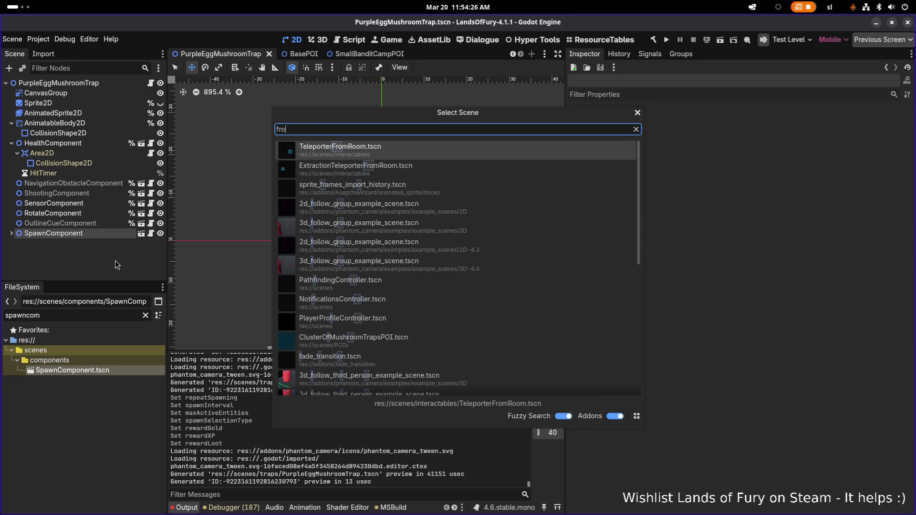
key(BackSpace)
key(BackSpace)
text(ore)
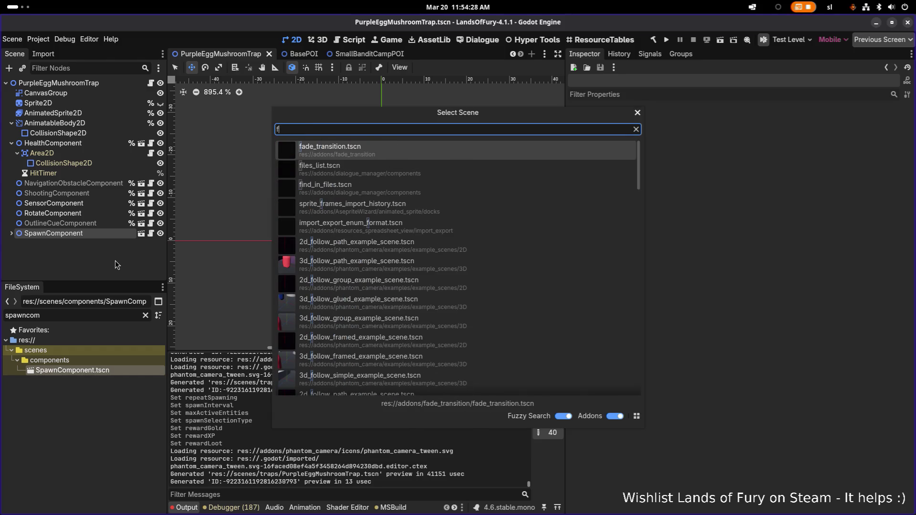
text(s)
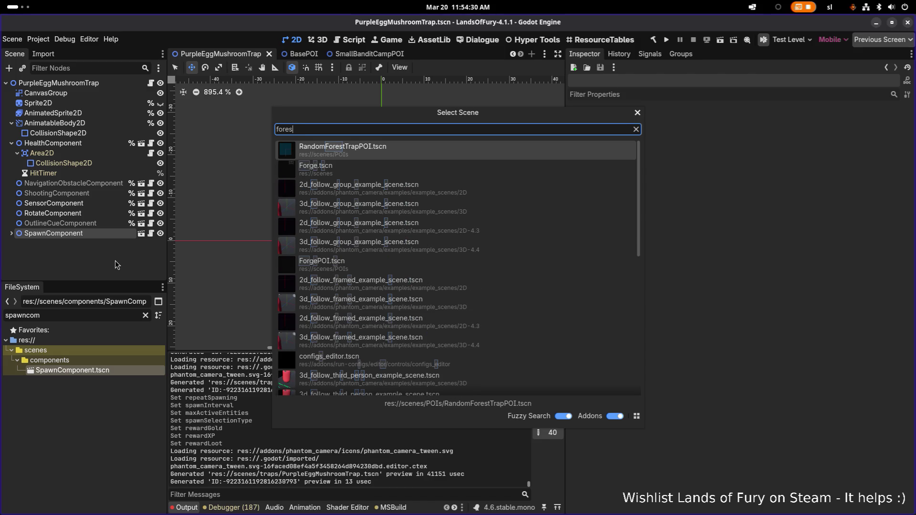
key(Down)
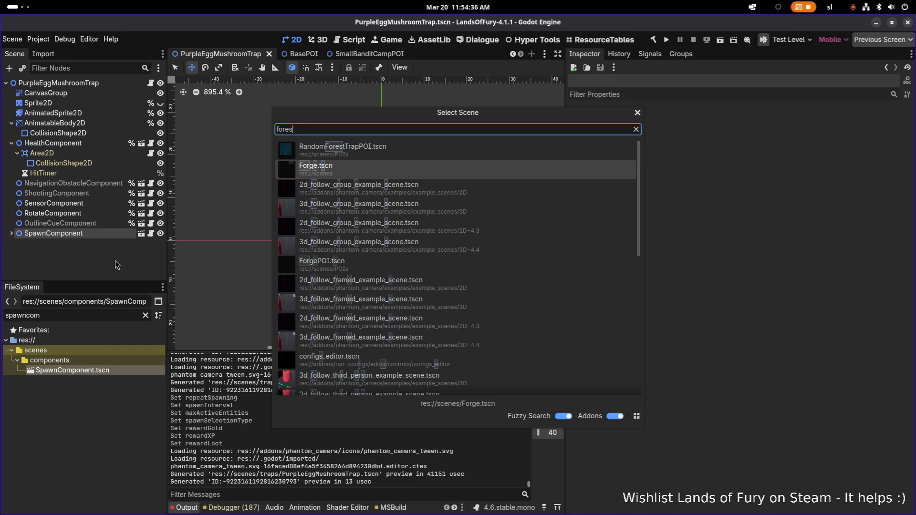
key(Escape)
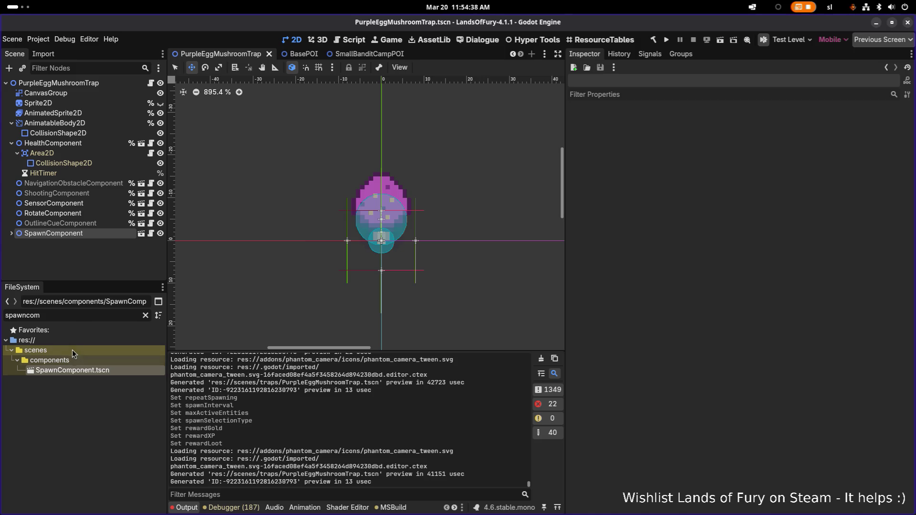
key(ctrl+a)
text(forest1)
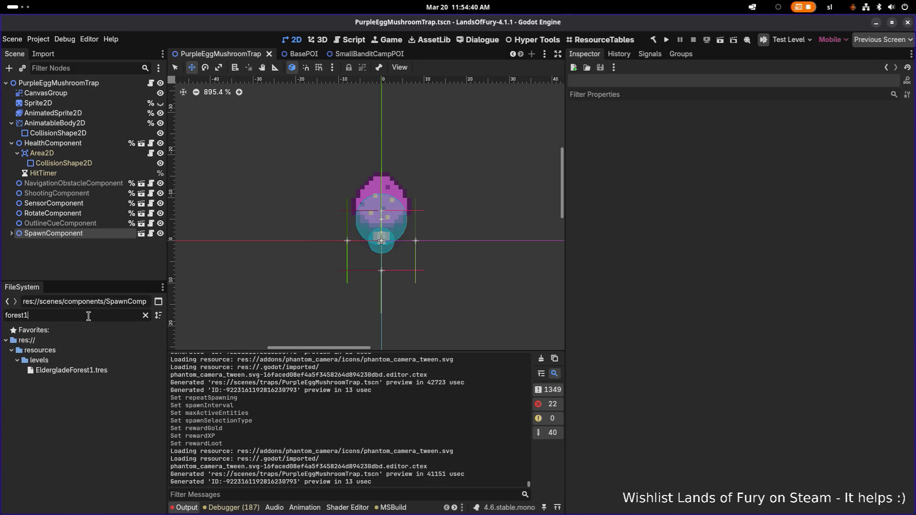
- Open the RandomForestTrapPOI scene from the first key of EldergladeForest1's RandomForestTrapPOIs weighted list
click(124, 371)
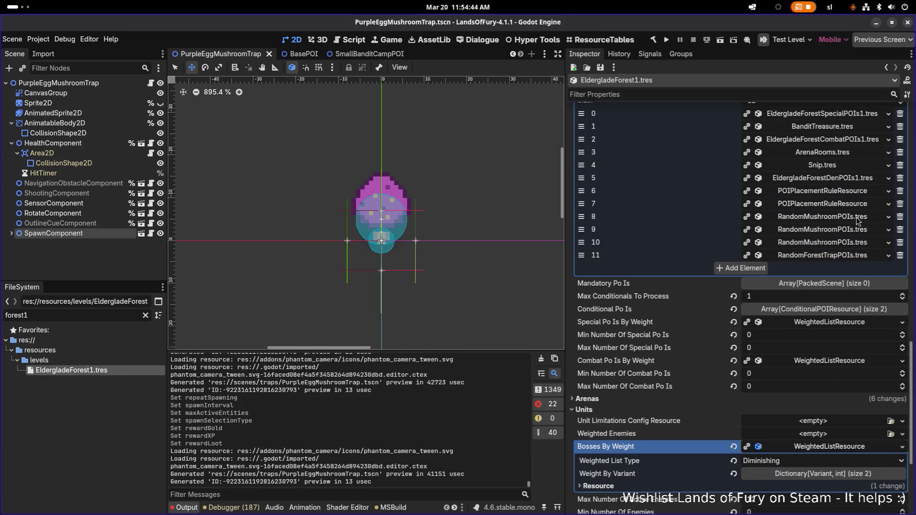
click(853, 256)
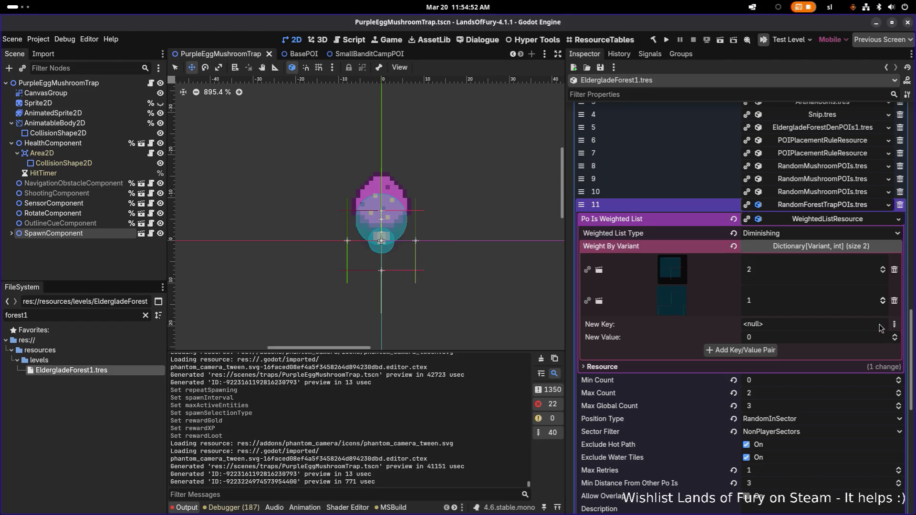
mouse_move(715, 301)
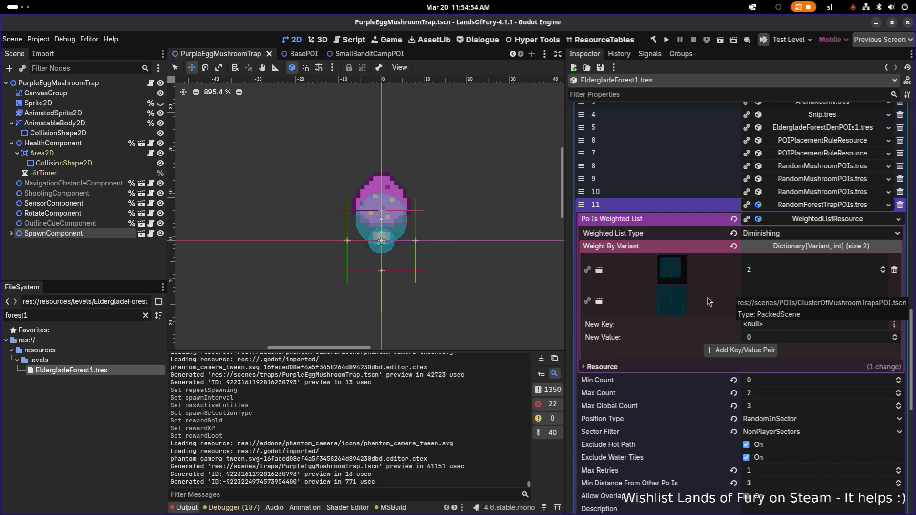
mouse_move(694, 269)
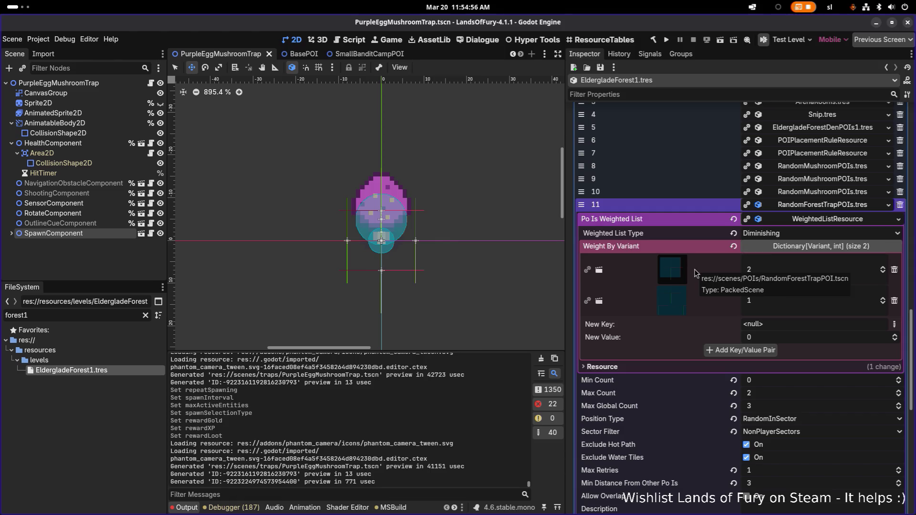
click(693, 270)
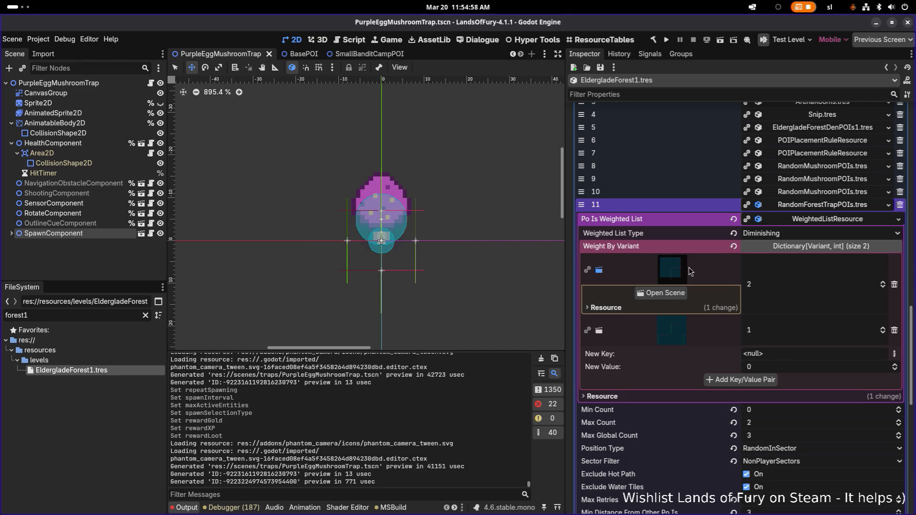
click(665, 293)
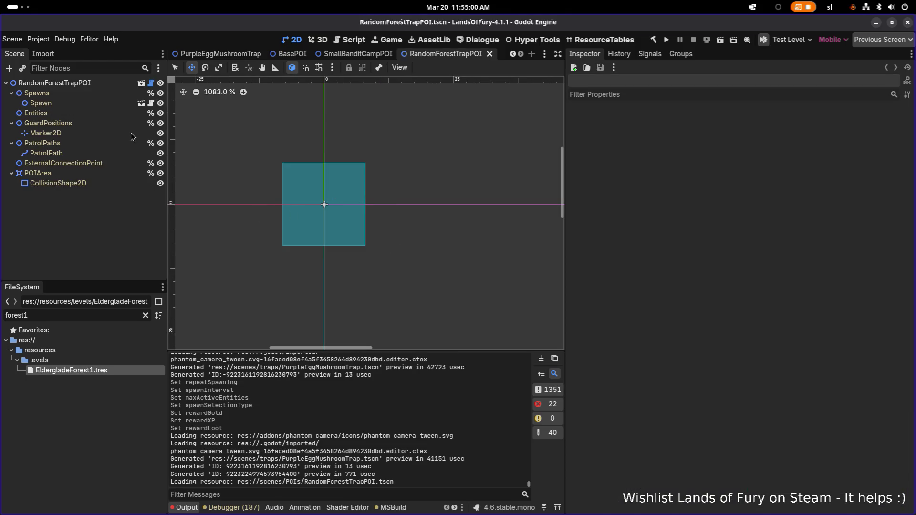
- Select RandomForestTrapPOI's Spawn node to show its spawn settings
click(84, 85)
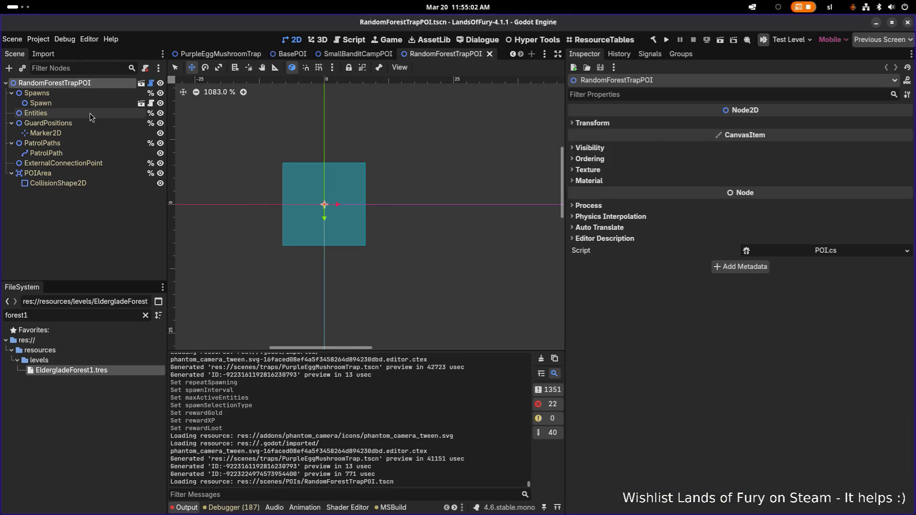
click(89, 115)
click(94, 93)
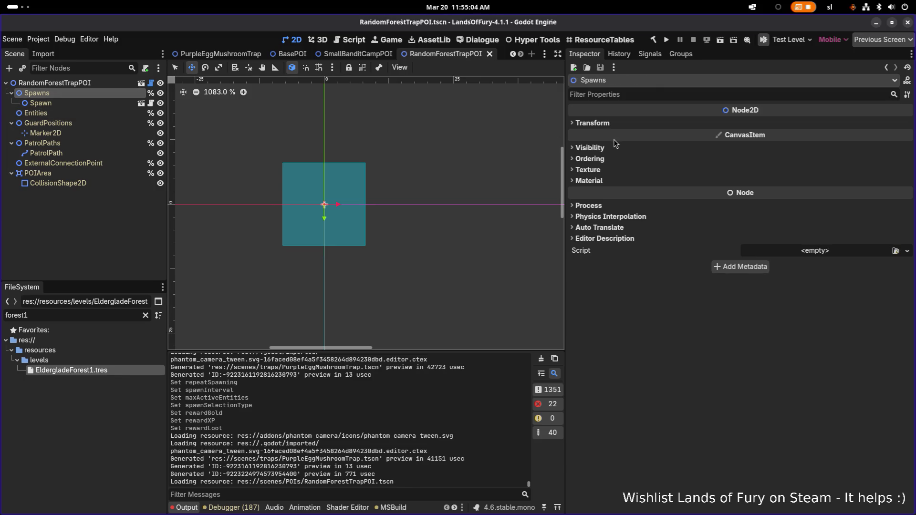
click(107, 104)
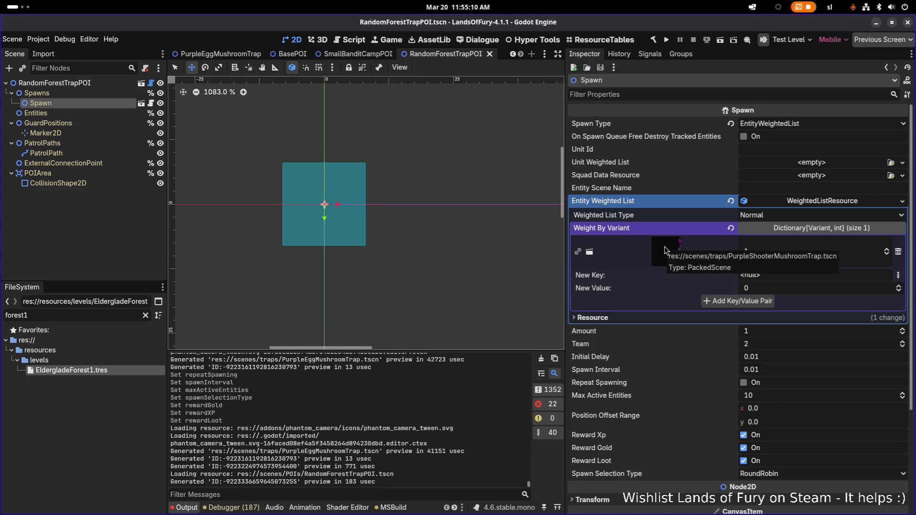
- Add PurpleEggMushroomTrap.tscn with weight 1 to the spawn list, save, and launch the game
click(899, 277)
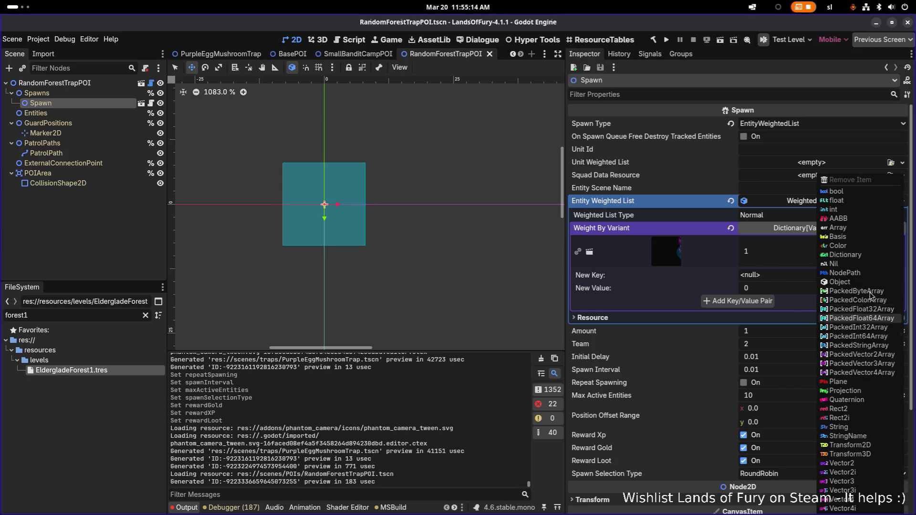
click(870, 282)
click(875, 276)
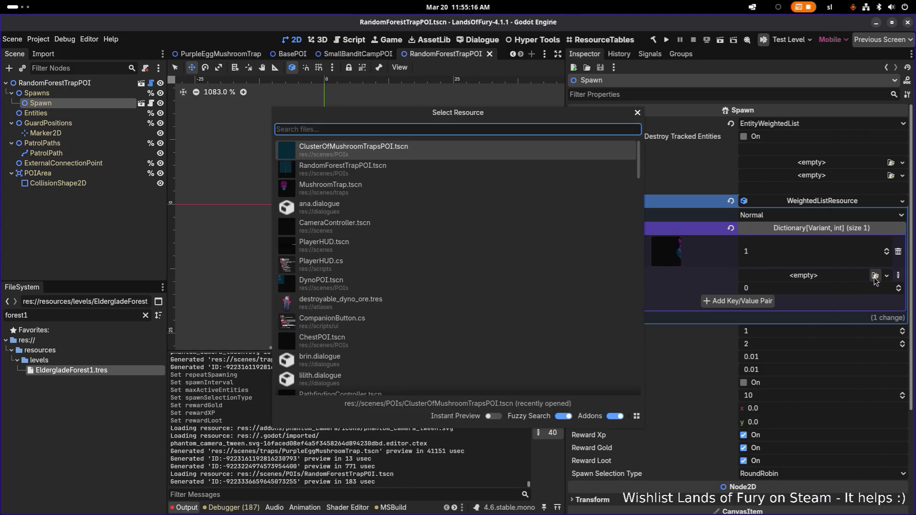
text(egg)
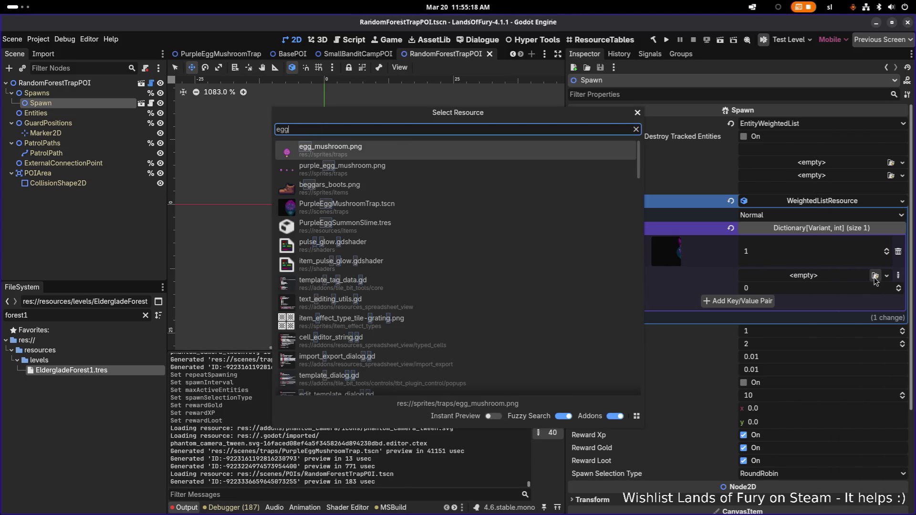
key(Down)
key(Down)
key(Down)
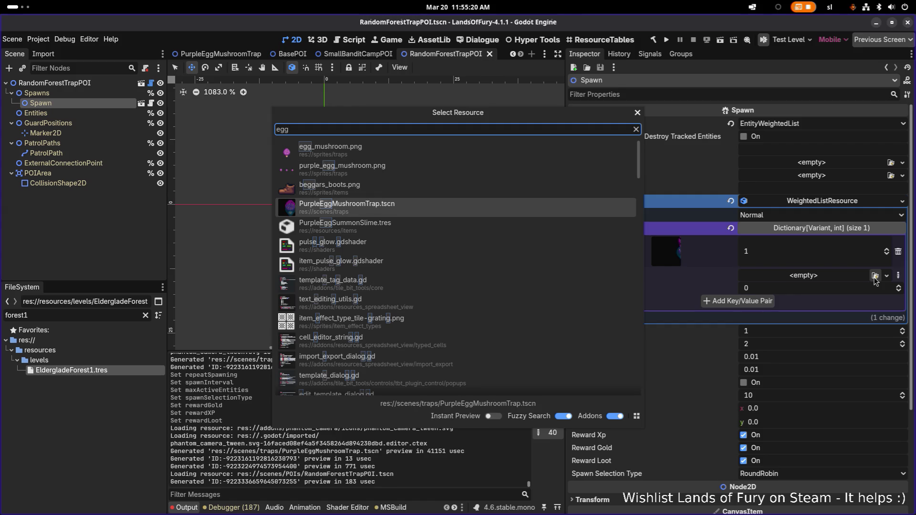
key(Return)
click(818, 308)
text(1)
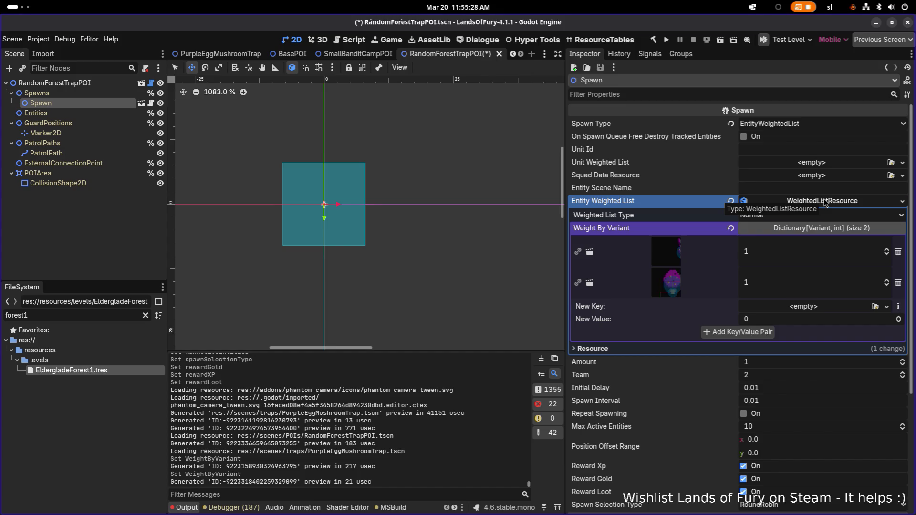
key(ctrl+s)
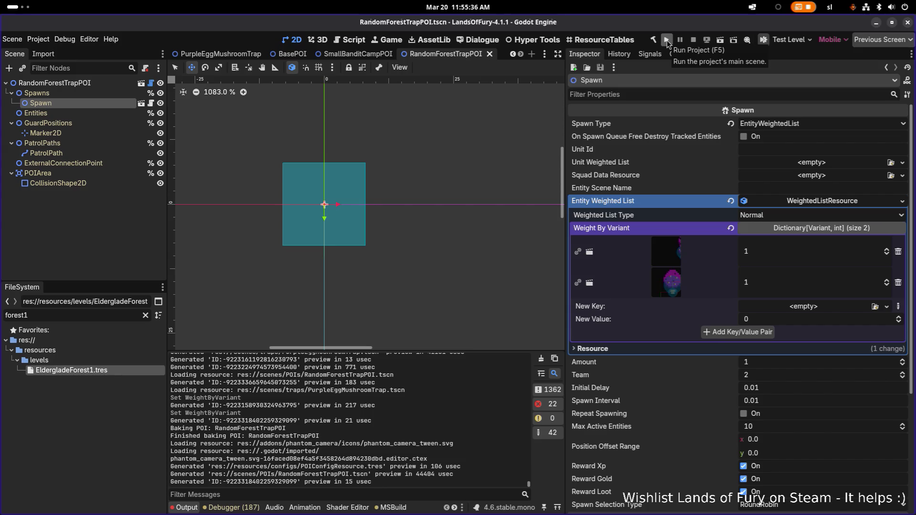
click(667, 42)
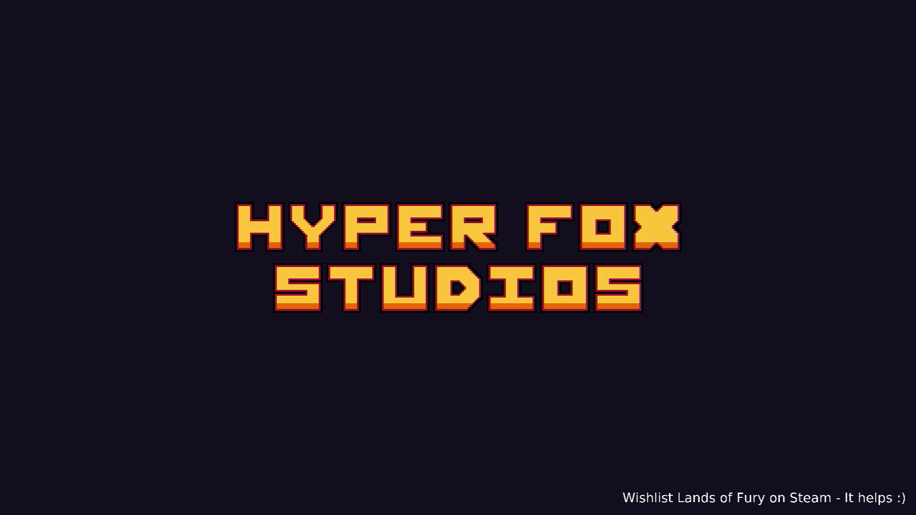
- Start the game and climb the ladder from The Glade into Elderglade Forest
key(Return)
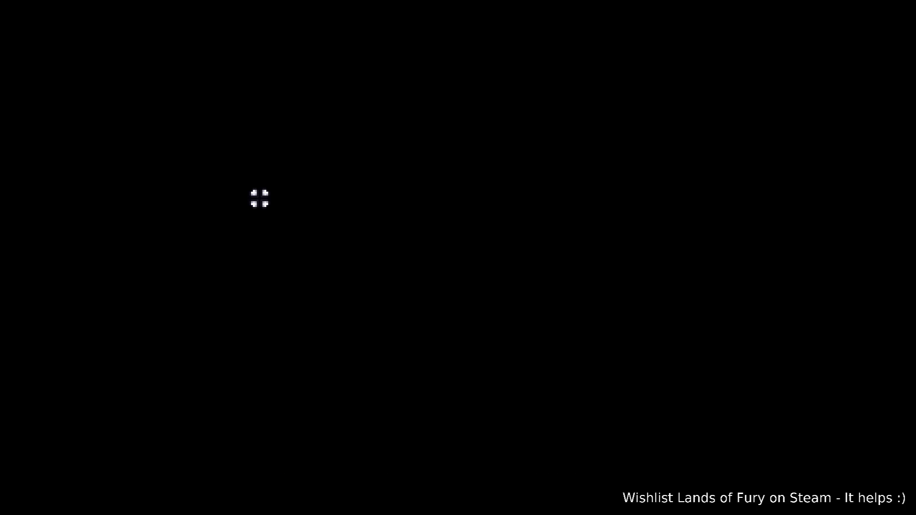
key(w)
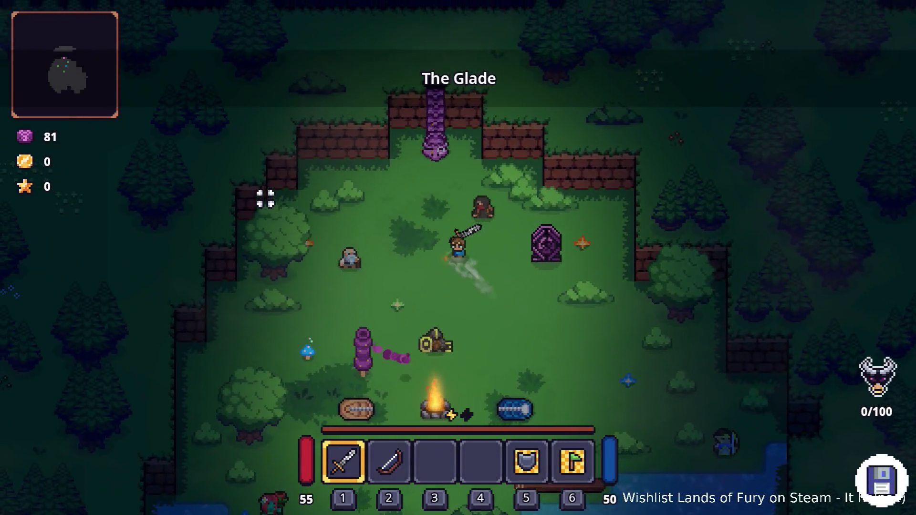
key(e)
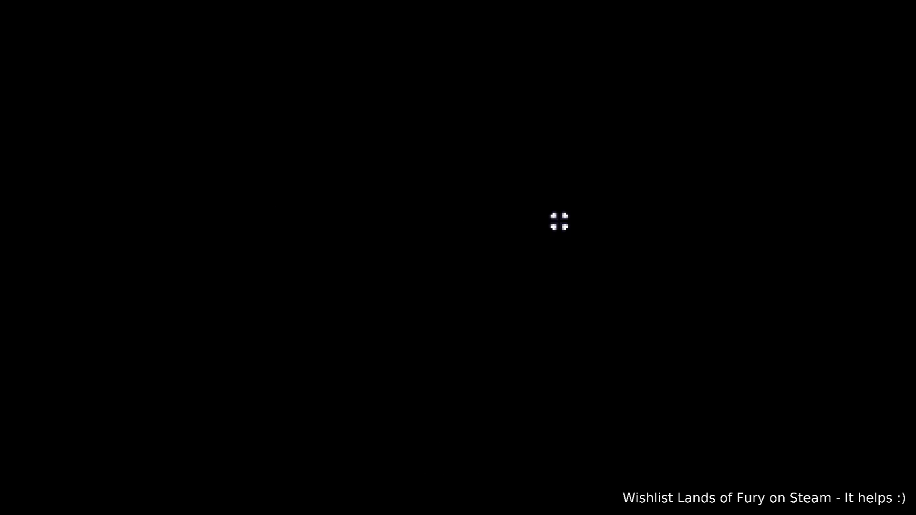
- Run northeast to the forest campfire, briefly checking the inventory on the way
key(w)
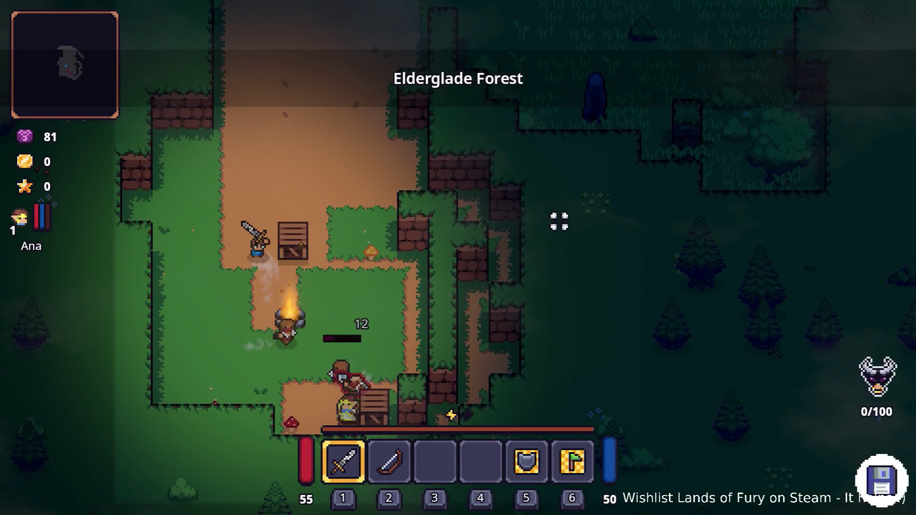
key(d)
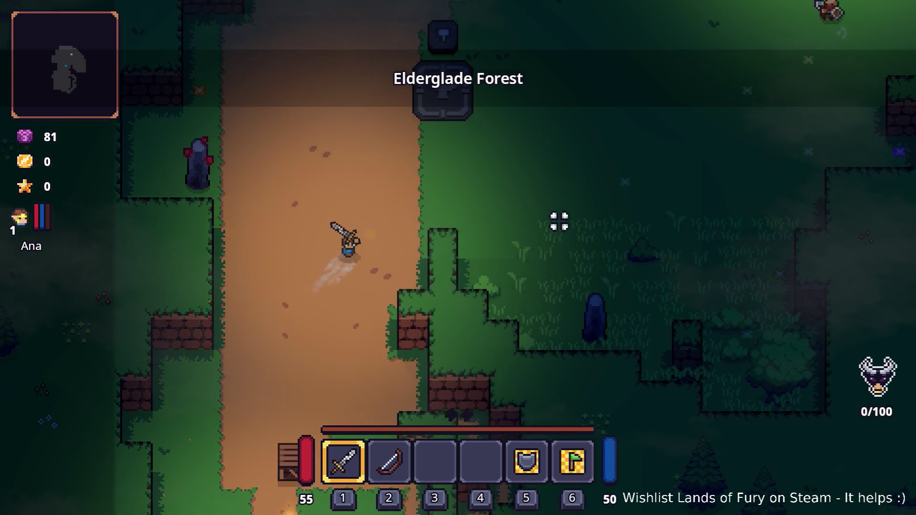
key(d)
key(w)
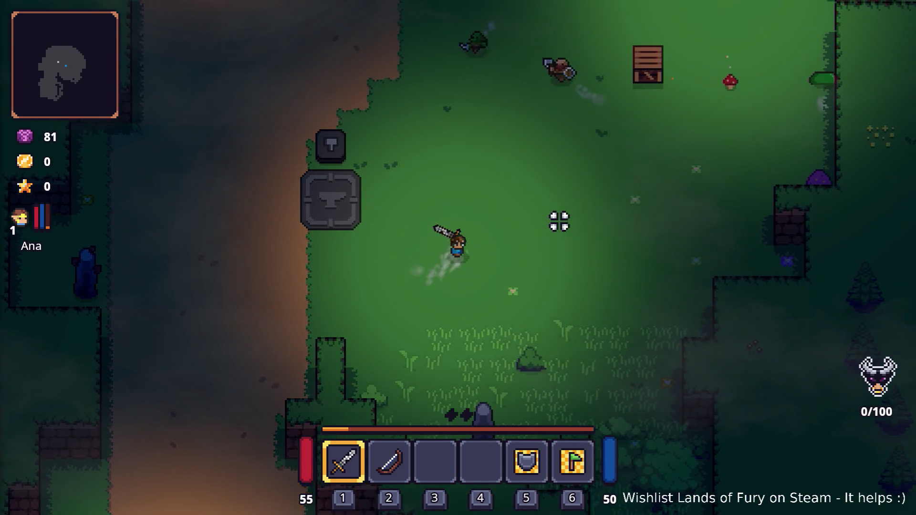
key(d)
key(w)
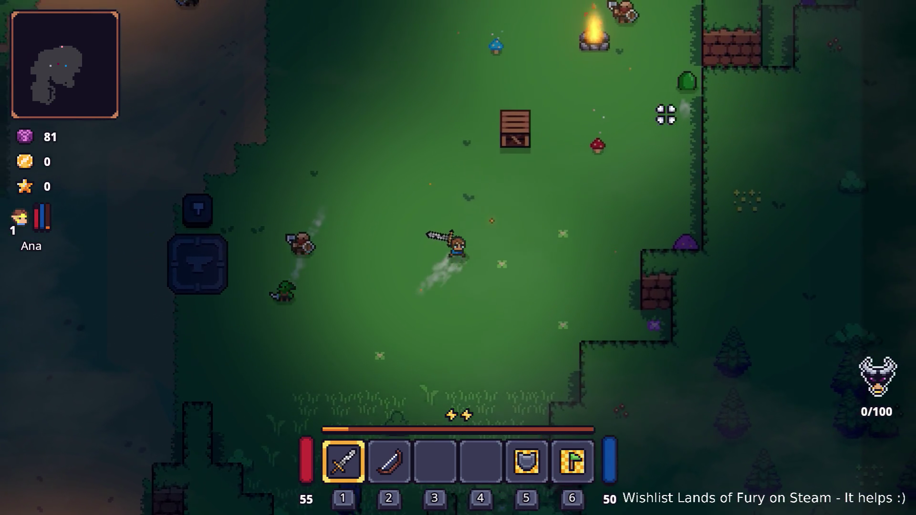
key(i)
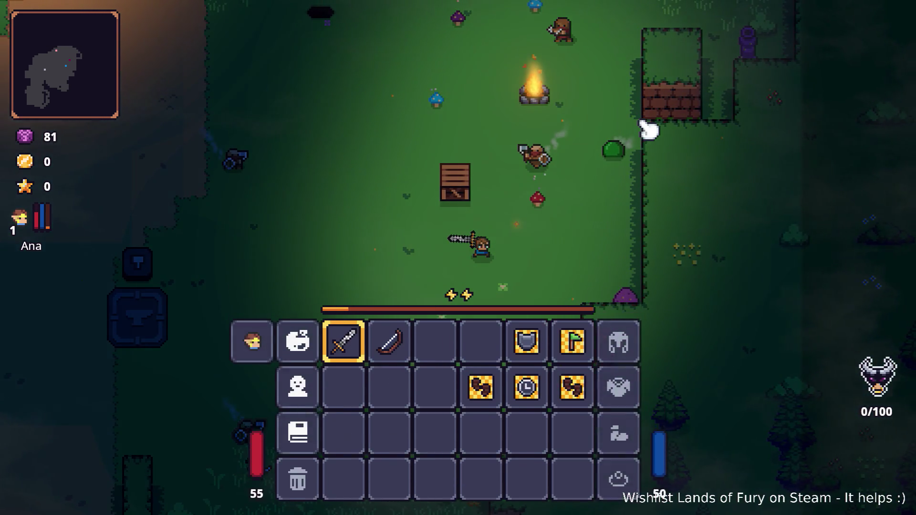
key(F8)
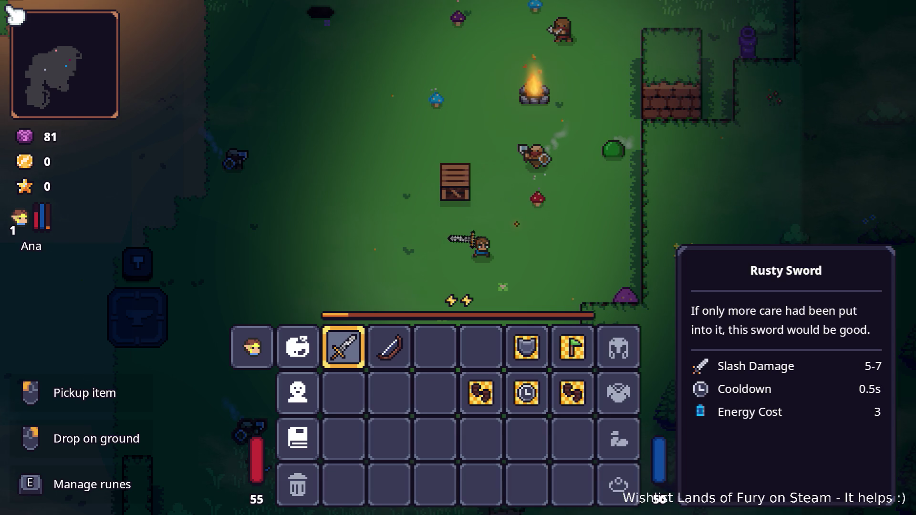
key(i)
key(d)
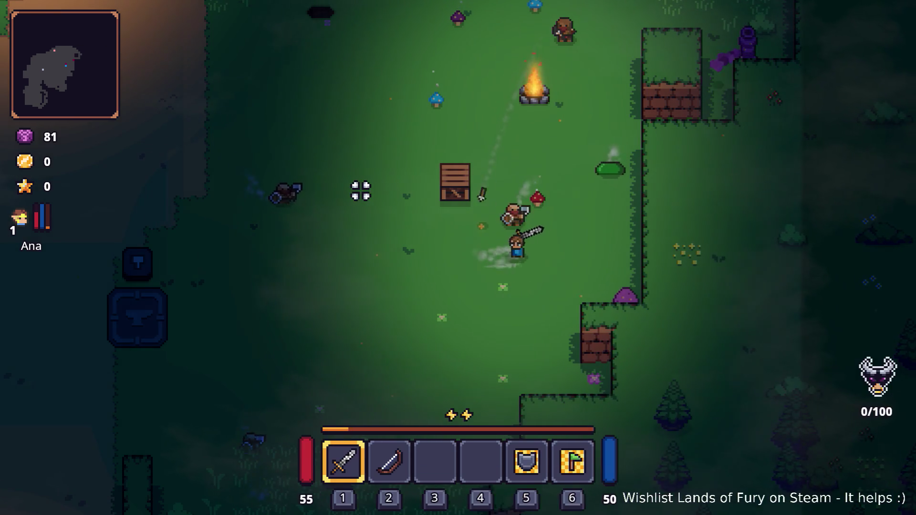
key(w)
- Defeat the campfire enemies, reaching 42 coins and 47 kills, then return to Godot
click(475, 237)
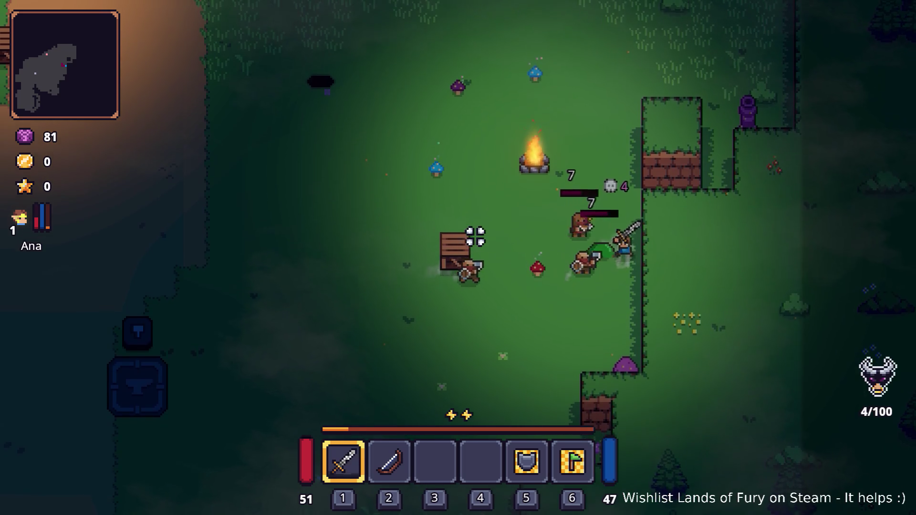
click(475, 199)
click(493, 181)
key(a)
click(511, 170)
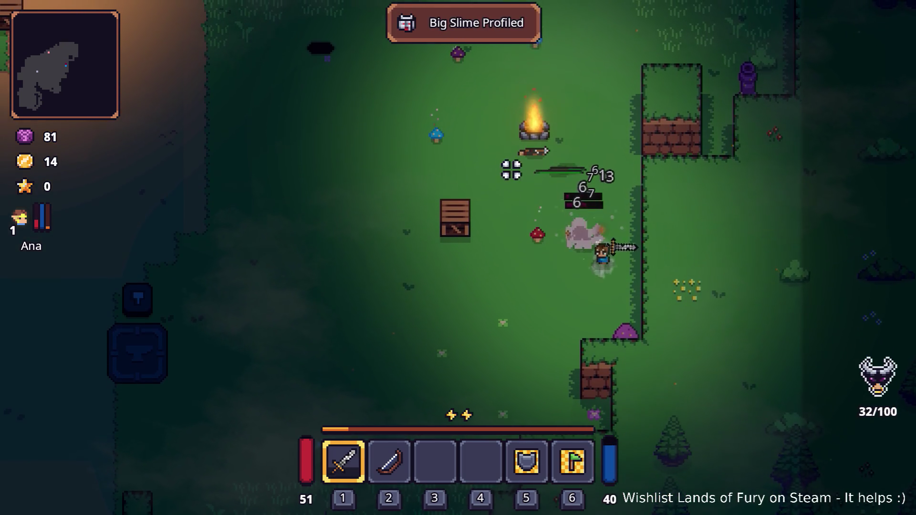
click(606, 172)
click(609, 175)
click(638, 180)
click(638, 180)
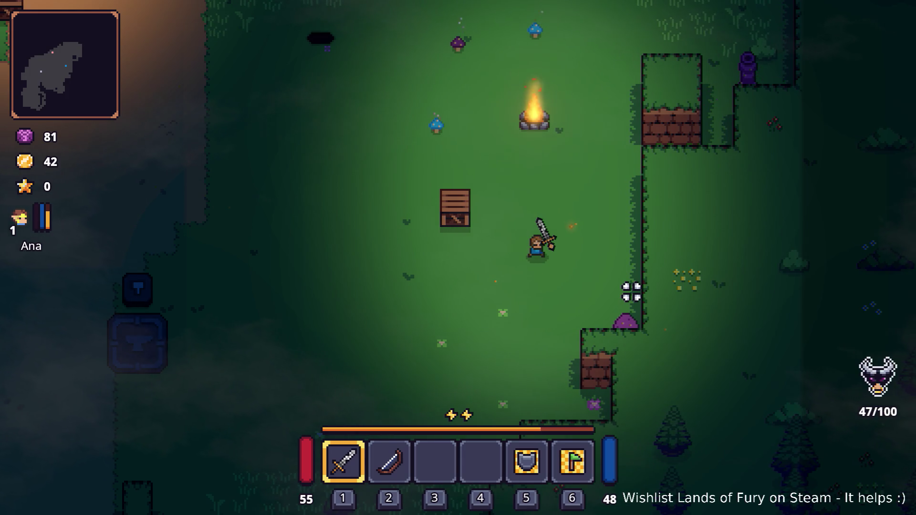
key(alt+Tab)
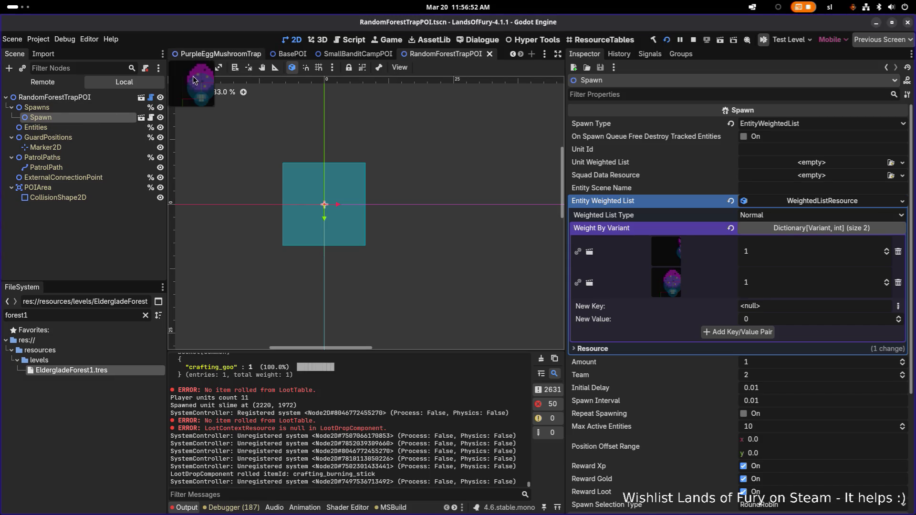
- Show PurpleEggMushroomTrap's SpawnComponent settings and stop the running game
click(220, 54)
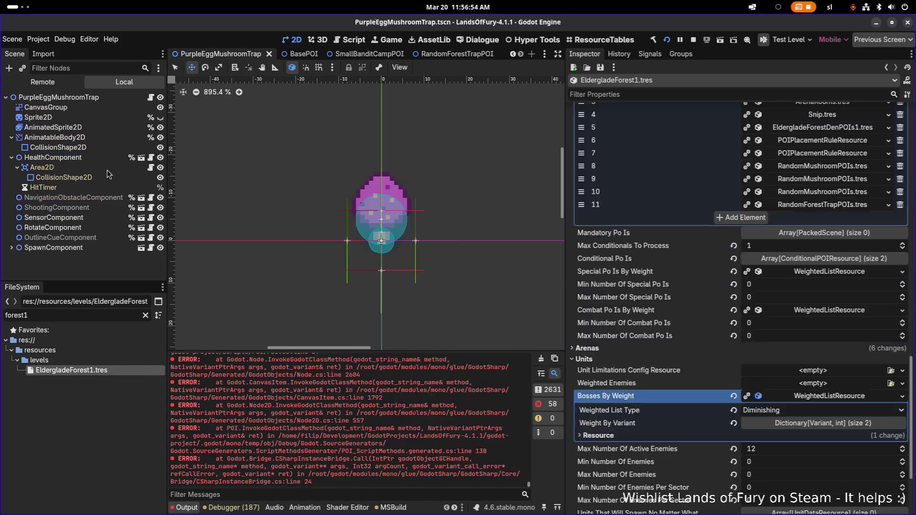
click(54, 248)
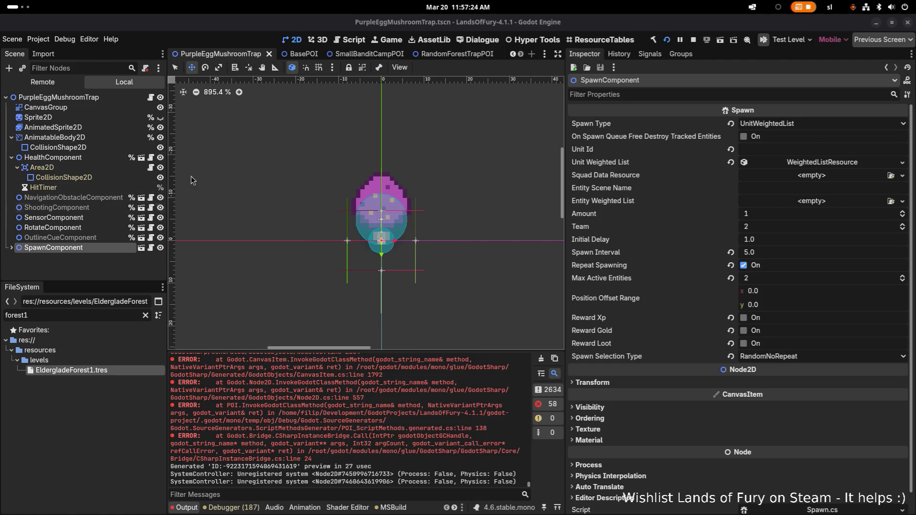
click(695, 40)
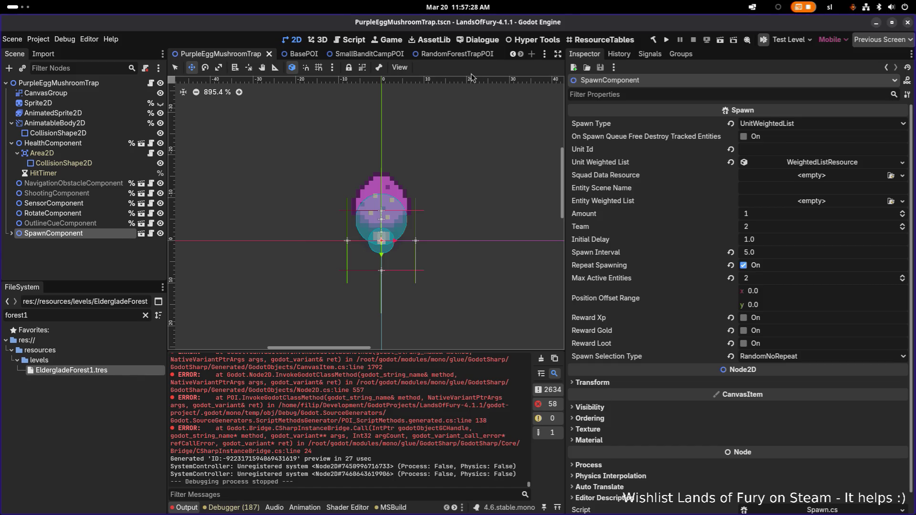
- Switch to RandomForestTrapPOI and measure the trap rectangle's width as 16 px with the ruler
click(131, 262)
key(ctrl+shift+o)
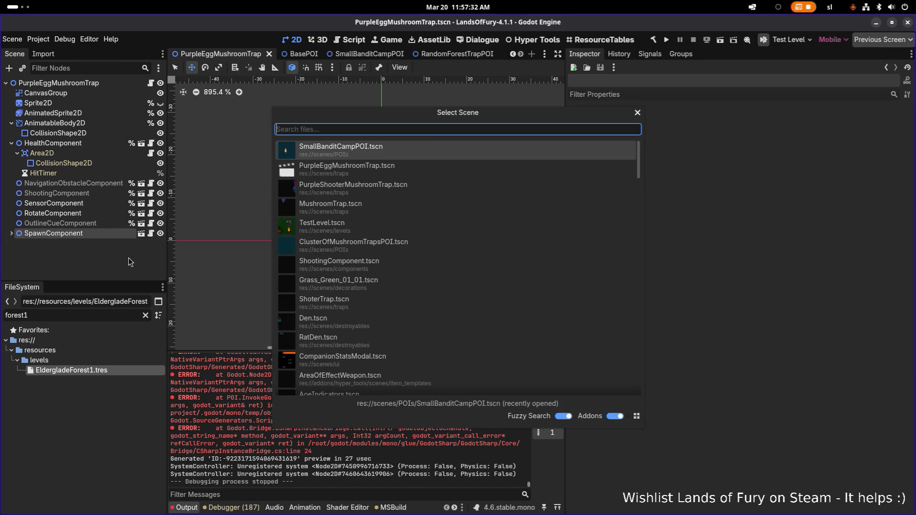
key(Escape)
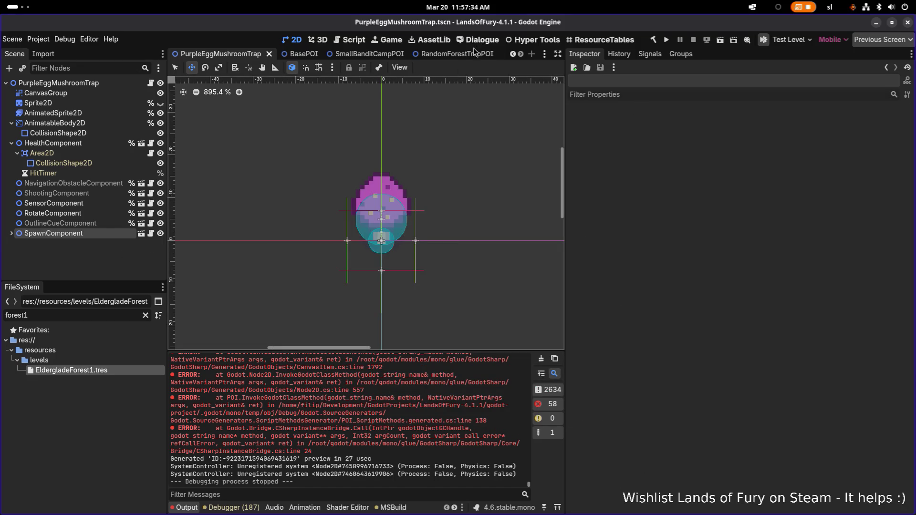
click(474, 56)
click(275, 67)
drag(283, 246, 366, 245)
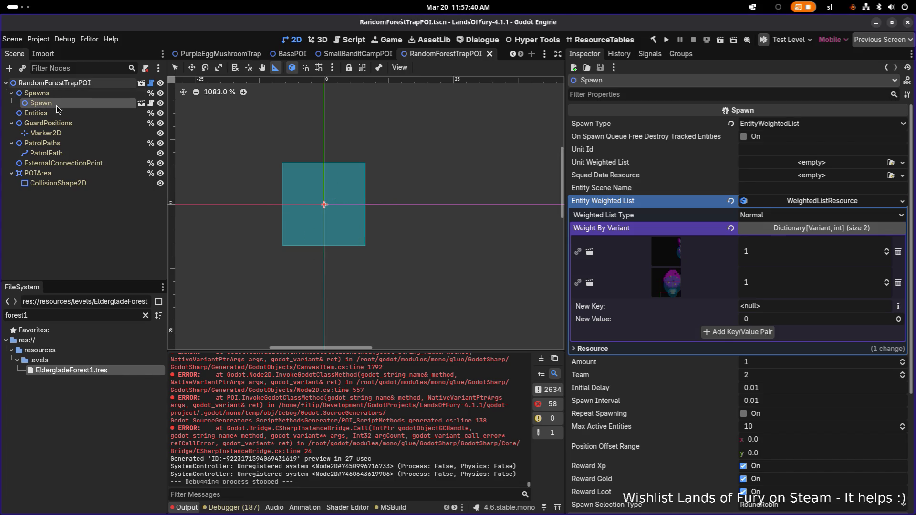
- Set the CollisionShape2D rectangle size to 24 × 24
click(57, 183)
click(828, 127)
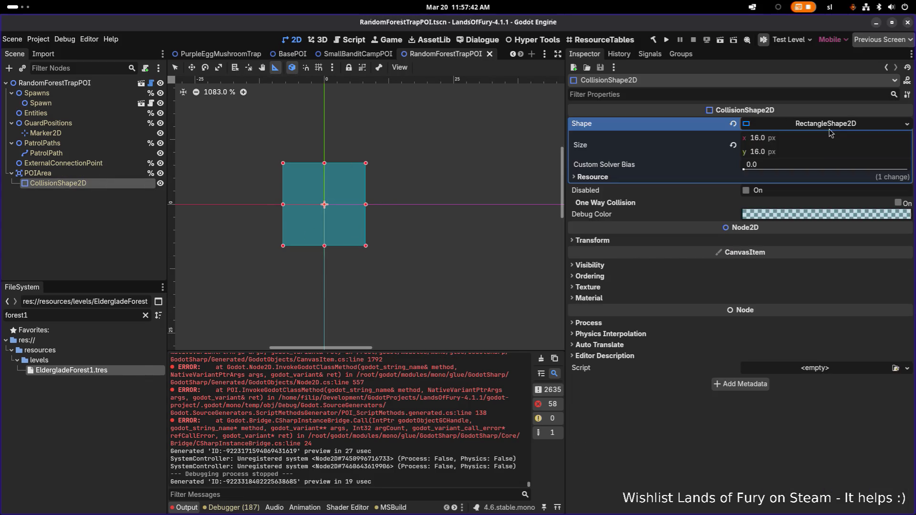
click(826, 143)
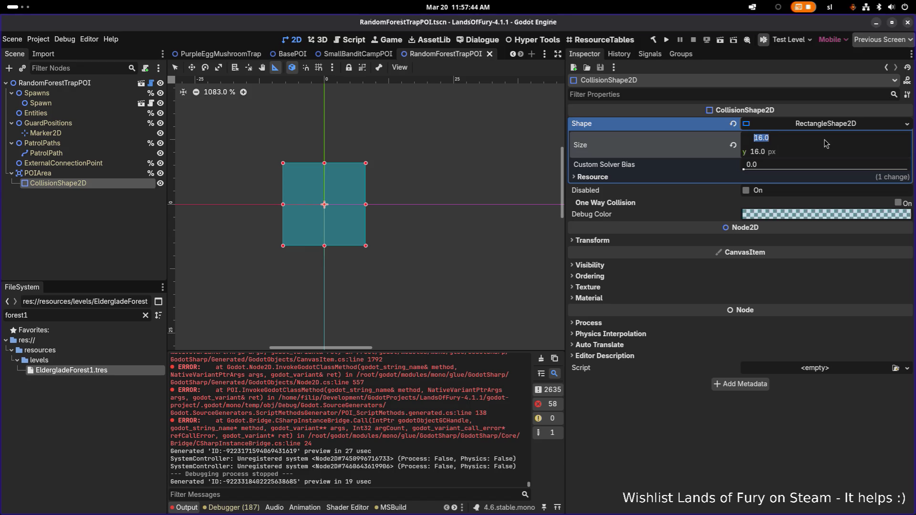
text(24)
key(Return)
key(Tab)
text(24)
key(Return)
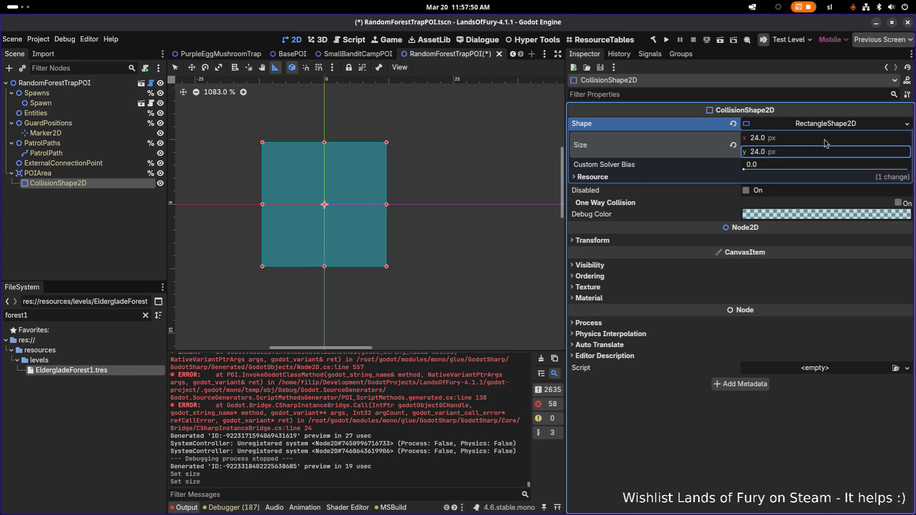
- Change the rectangle size to 32 × 32, save the scene, and run the project
click(825, 139)
text(352)
key(BackSpace)
key(BackSpace)
text(2)
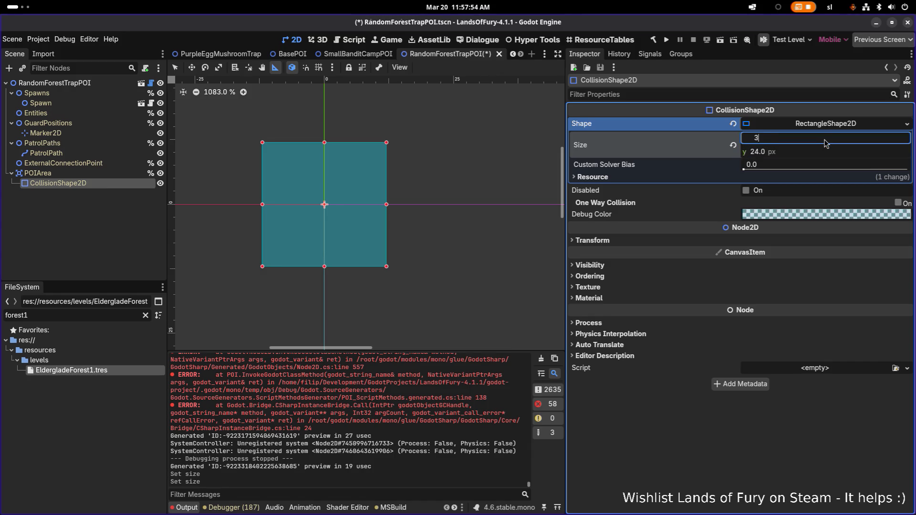
key(Tab)
text(32)
key(Return)
key(ctrl+s)
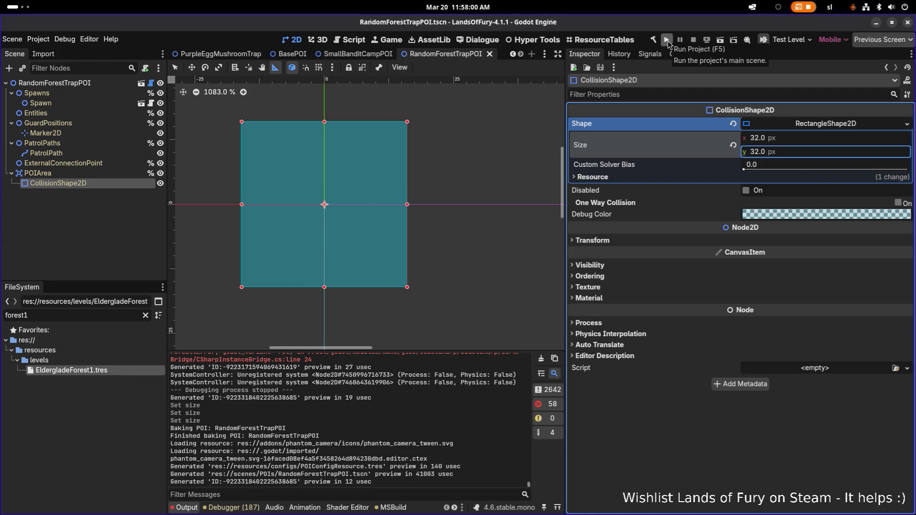
click(669, 41)
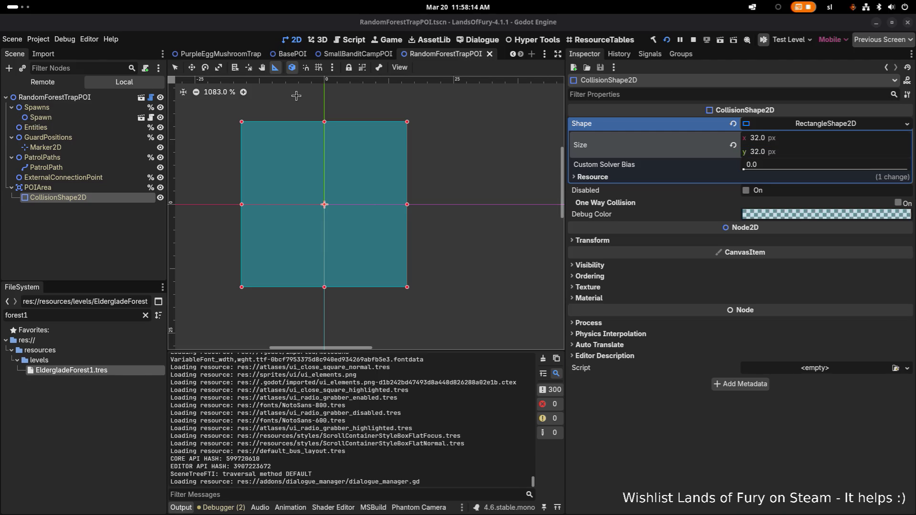
- Relaunch the game, start from the menu, and walk north into the forest portal
click(61, 234)
key(F5)
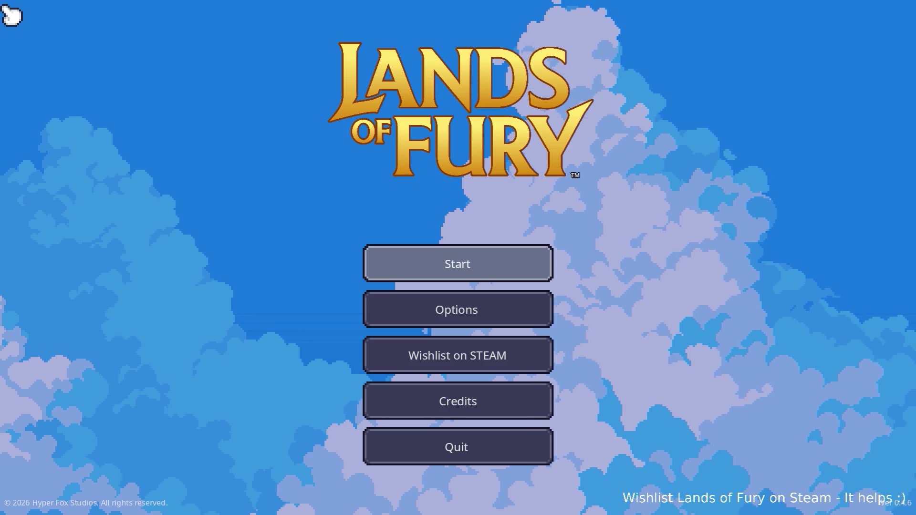
key(Return)
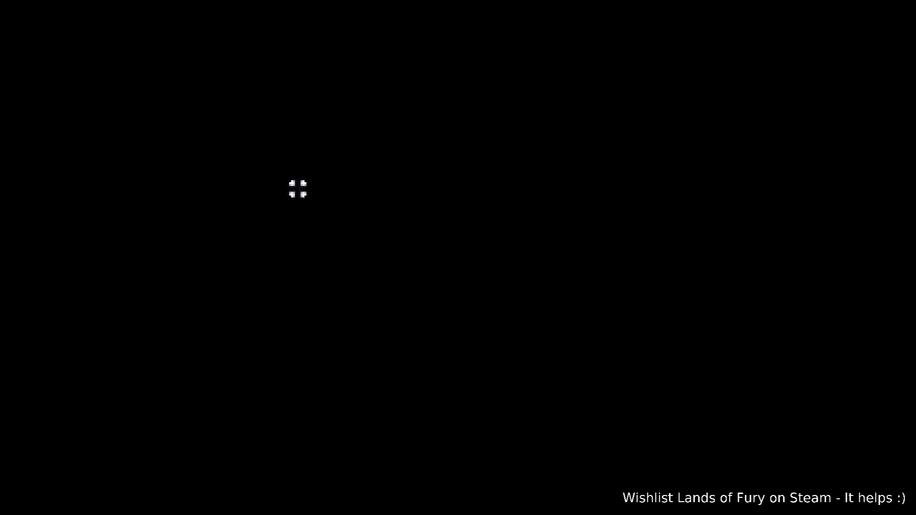
key(w)
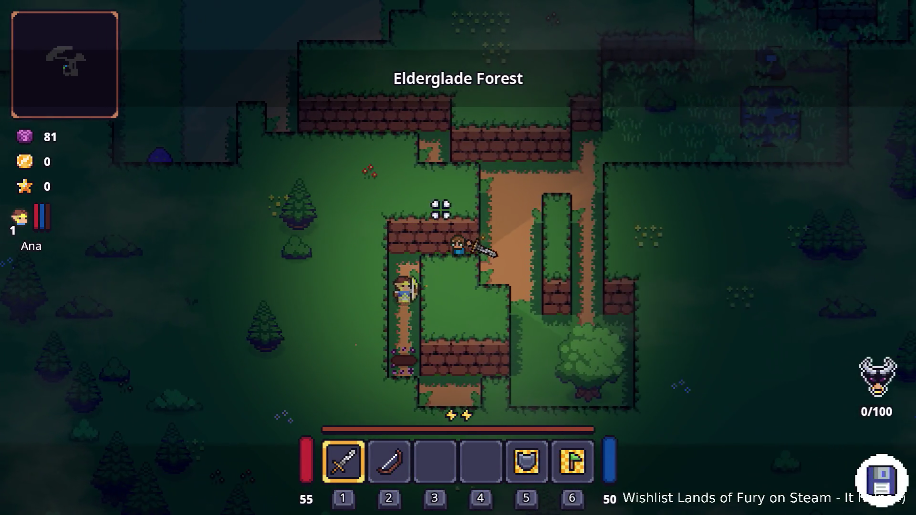
- Explore up and left through the forest, dashing across the clearing, back to the dirt path
key(w)
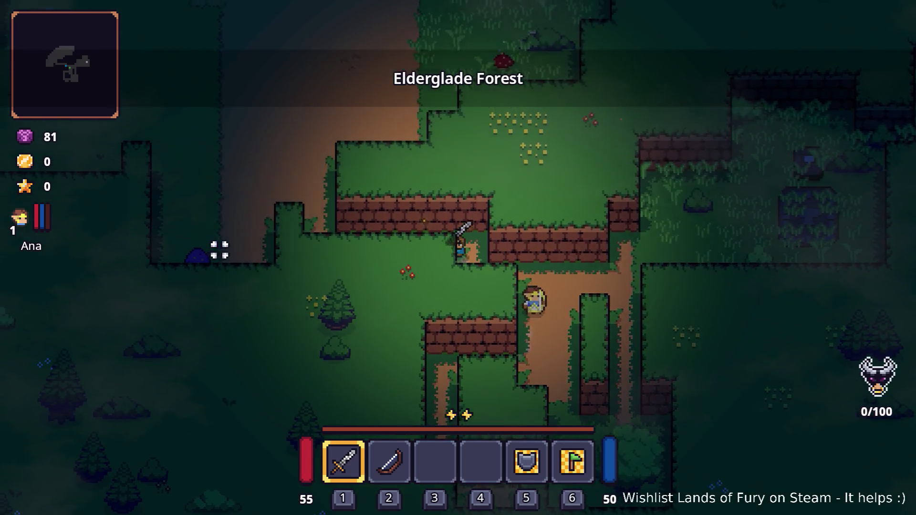
key(a)
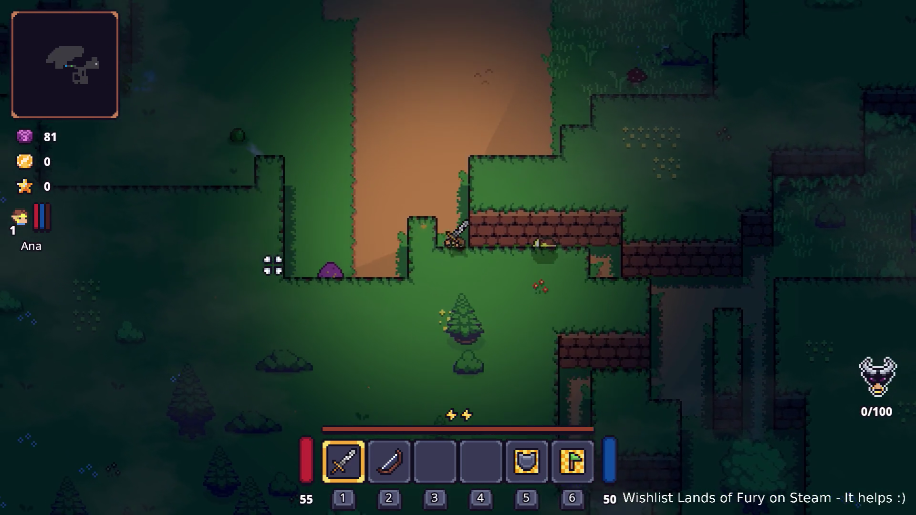
key(w)
key(a)
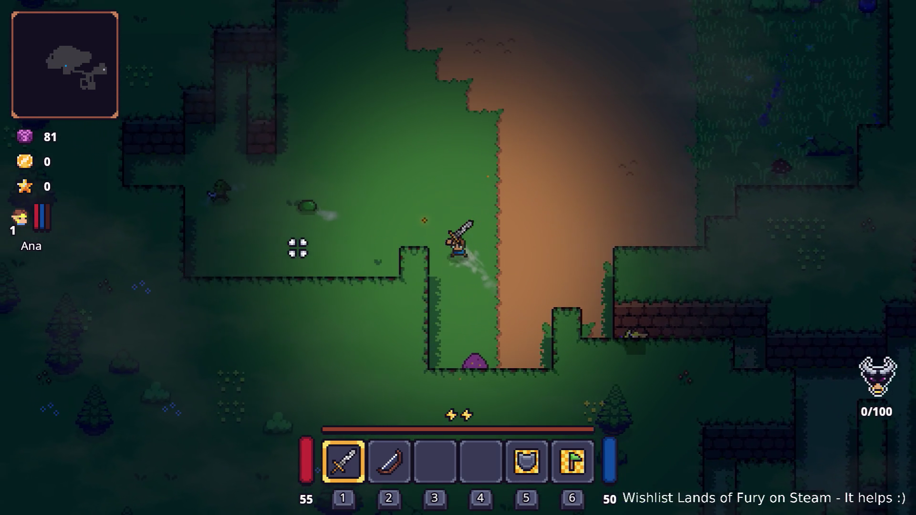
key(a)
key(space)
key(d)
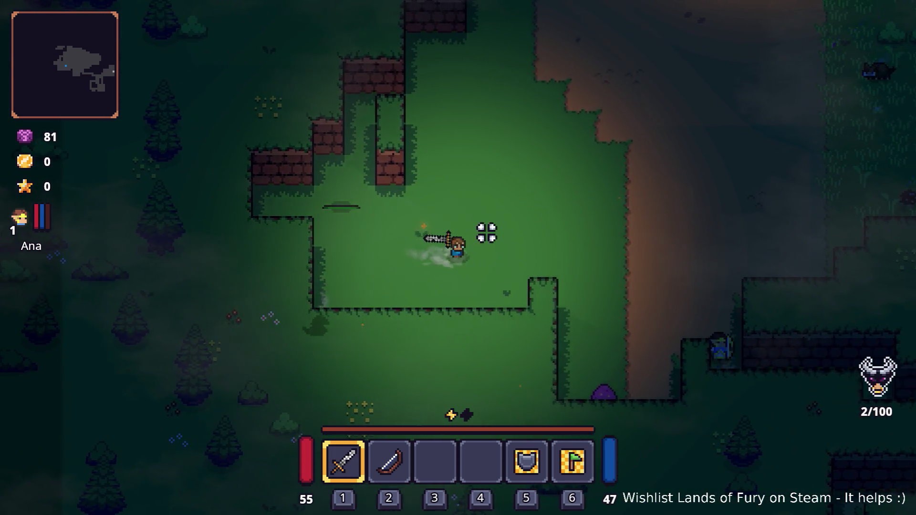
key(s)
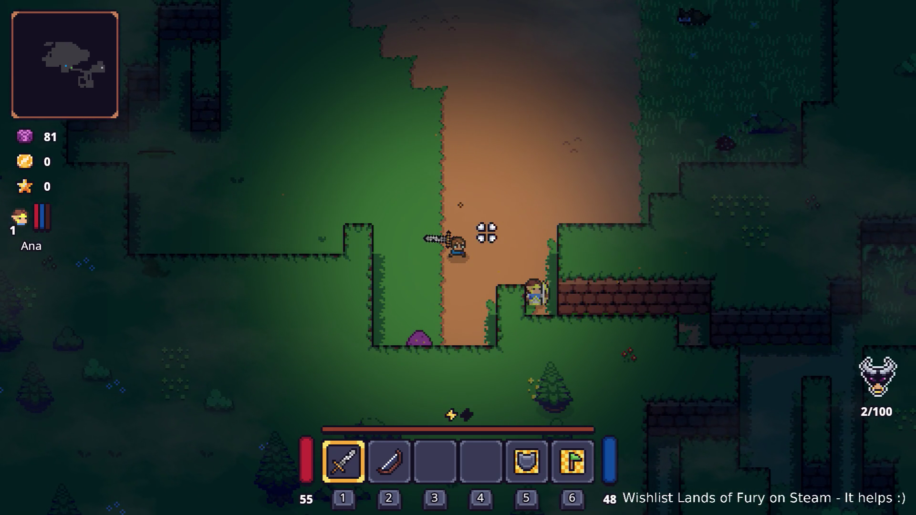
key(d)
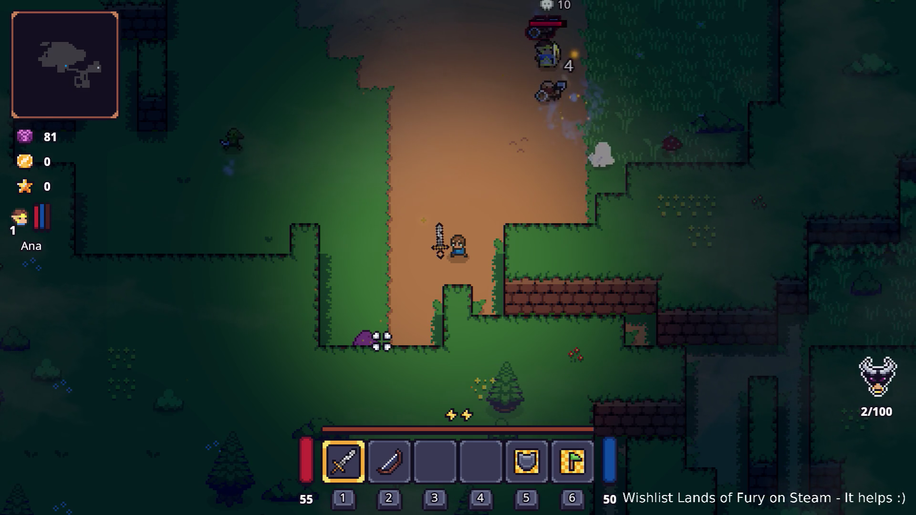
- Walk past the purple mushroom trap, swing the sword near it, then quit to desktop
key(s)
key(a)
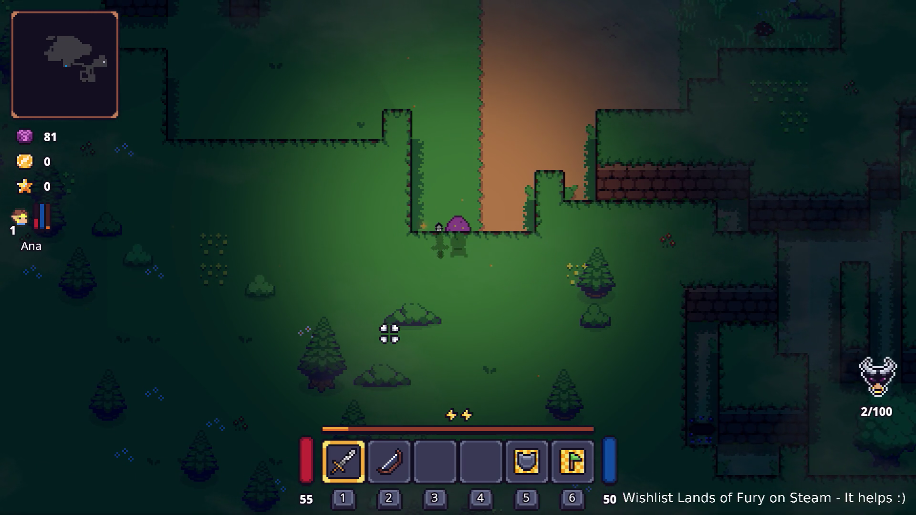
key(d)
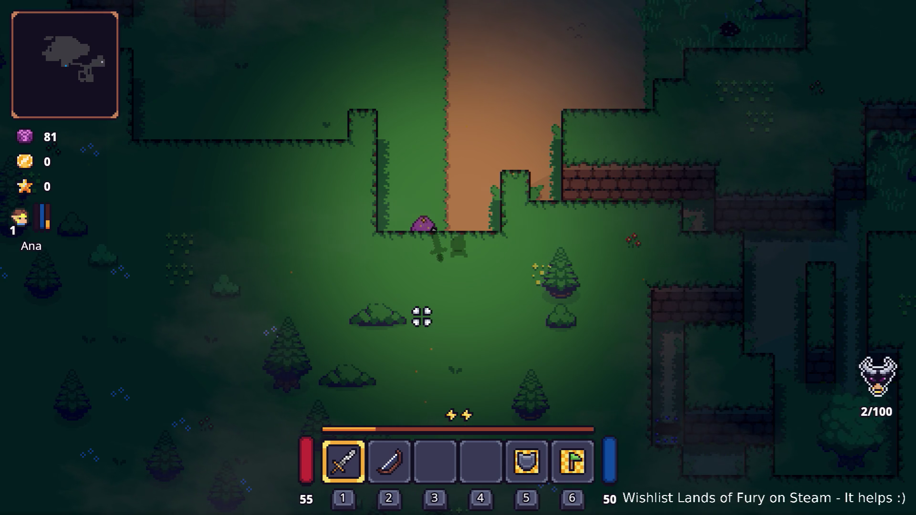
key(w)
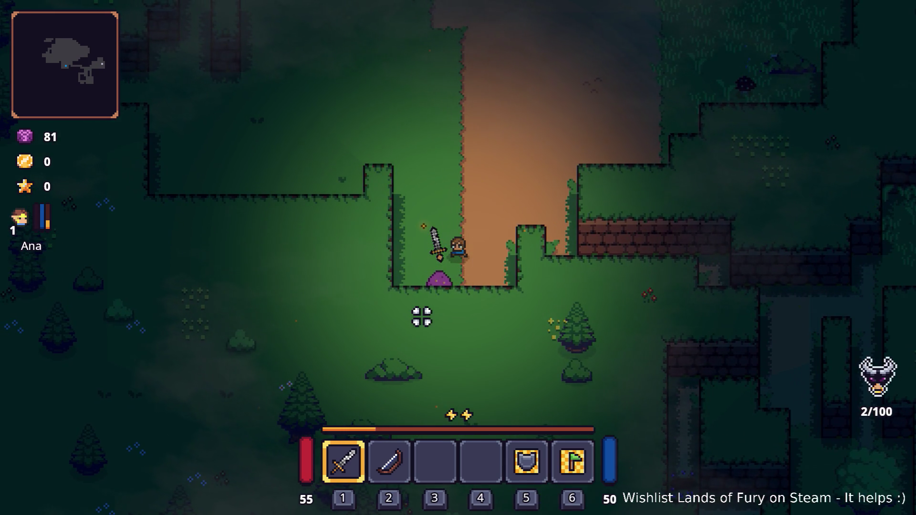
click(568, 272)
key(Escape)
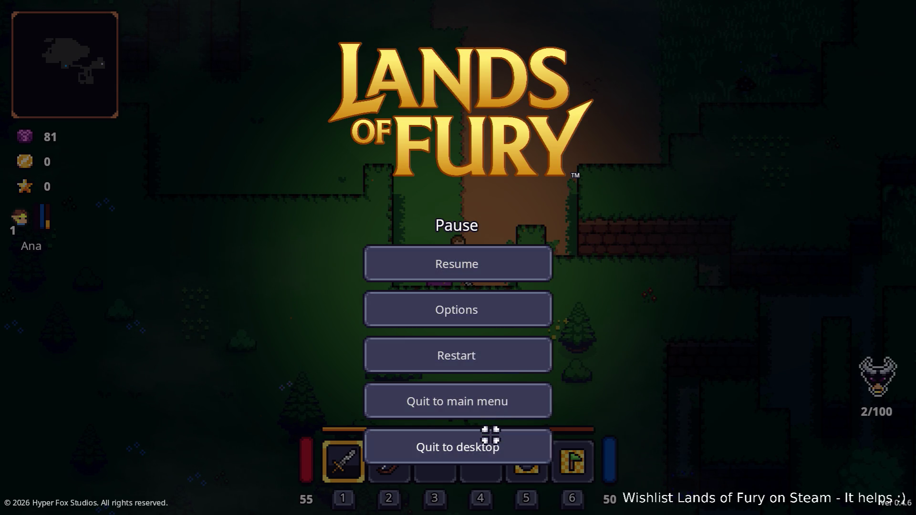
click(490, 435)
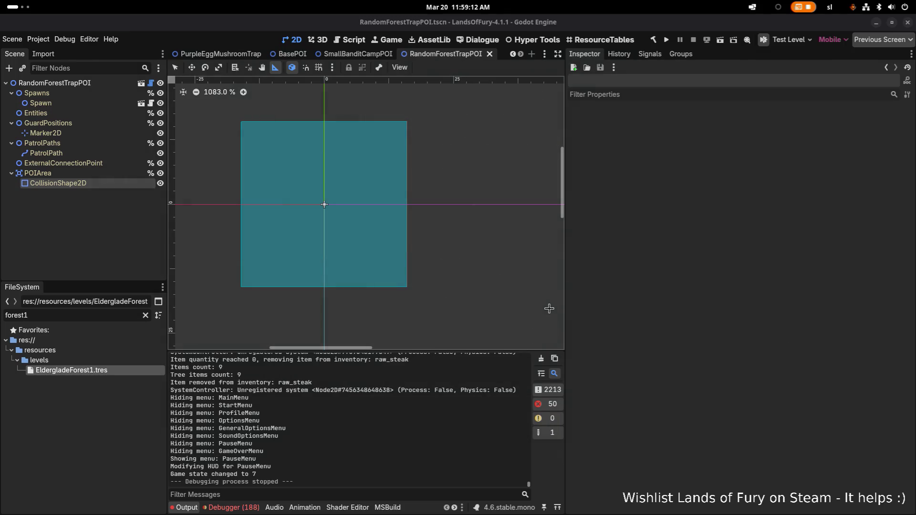
- Select the Spawn node and open the second weighted entry's PurpleEggMushroomTrap scene
click(97, 173)
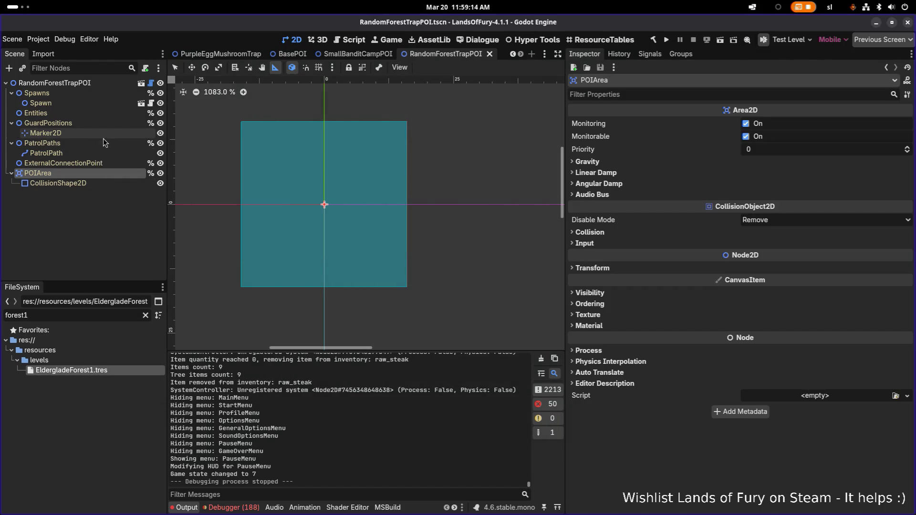
click(103, 104)
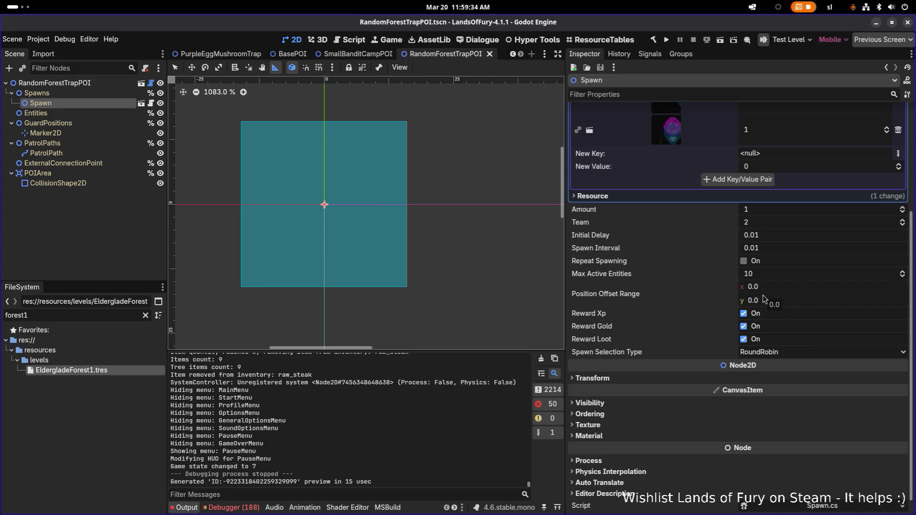
scroll(737, 300, up, 5)
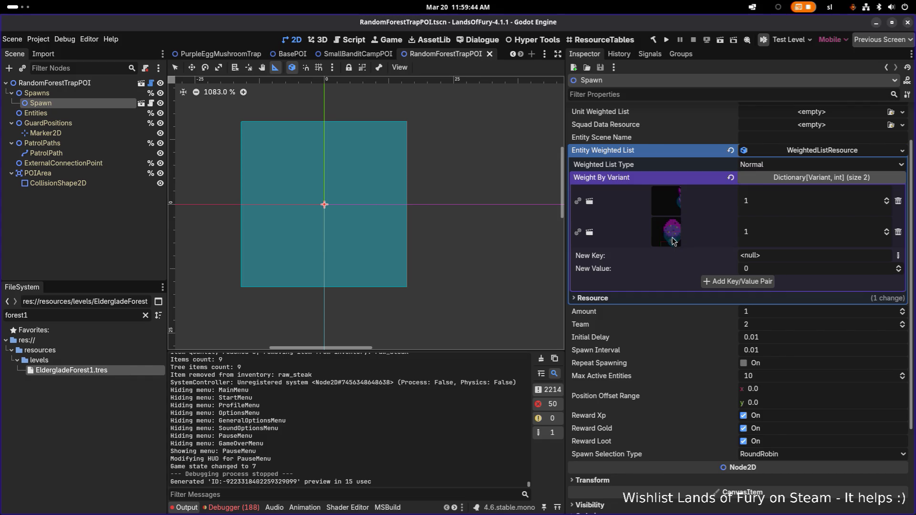
click(590, 233)
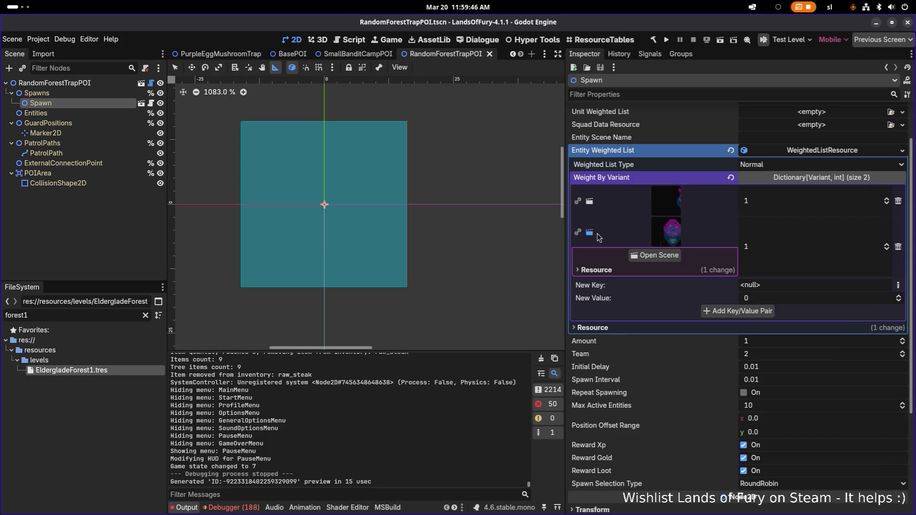
click(656, 256)
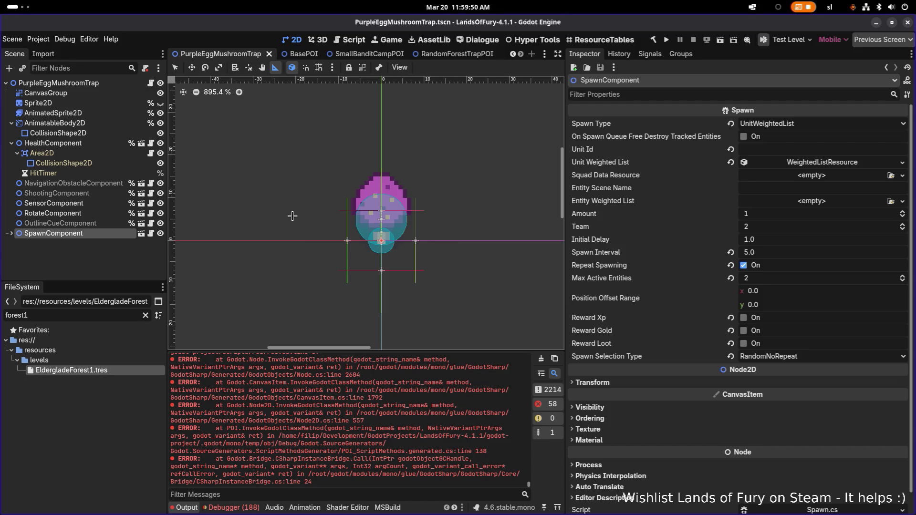
- Expand SpawnComponent, measure leftward from its origin marker, then switch to RandomForestTrapPOI
scroll(379, 246, up, 10)
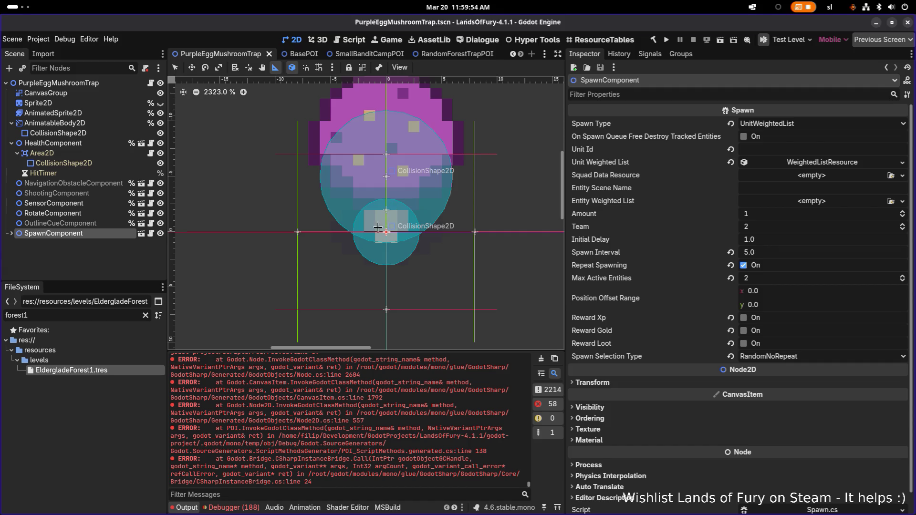
click(12, 233)
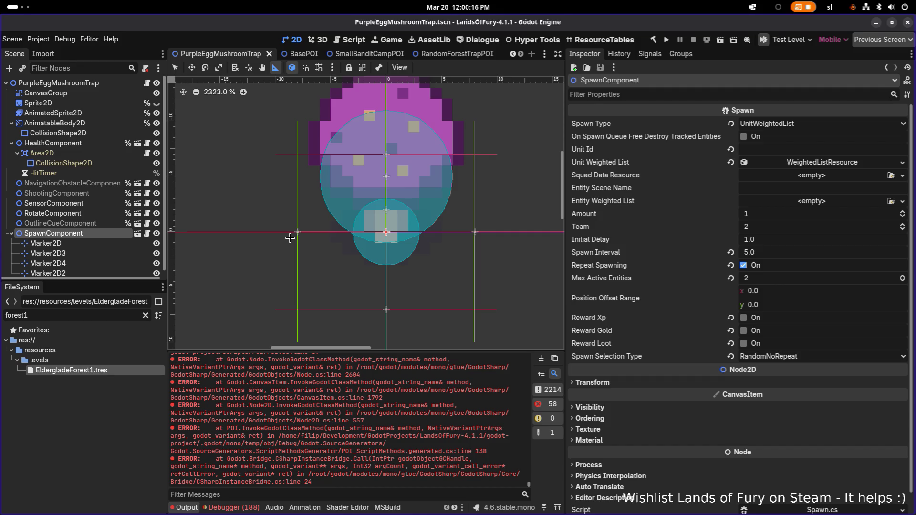
drag(387, 232, 297, 236)
click(441, 54)
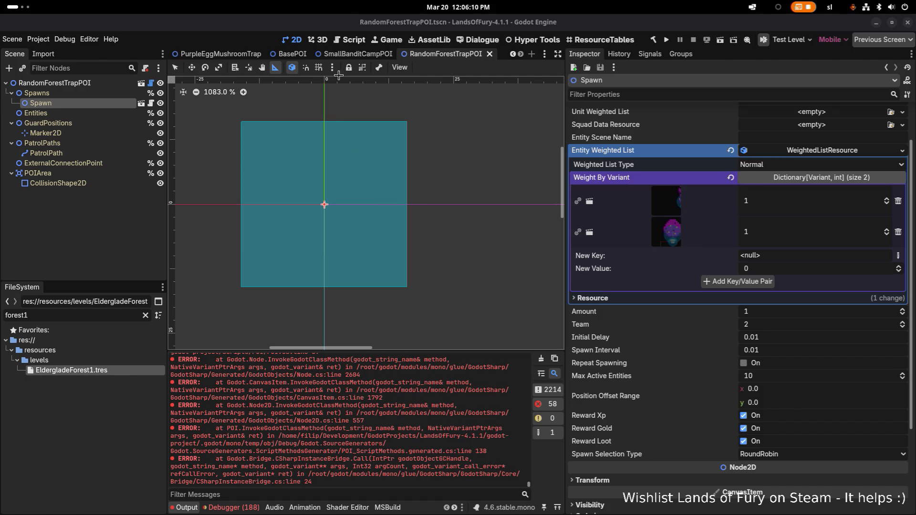
- Switch to the SmallBanditCampPOI scene to view its Spawn node's weighted list
click(345, 54)
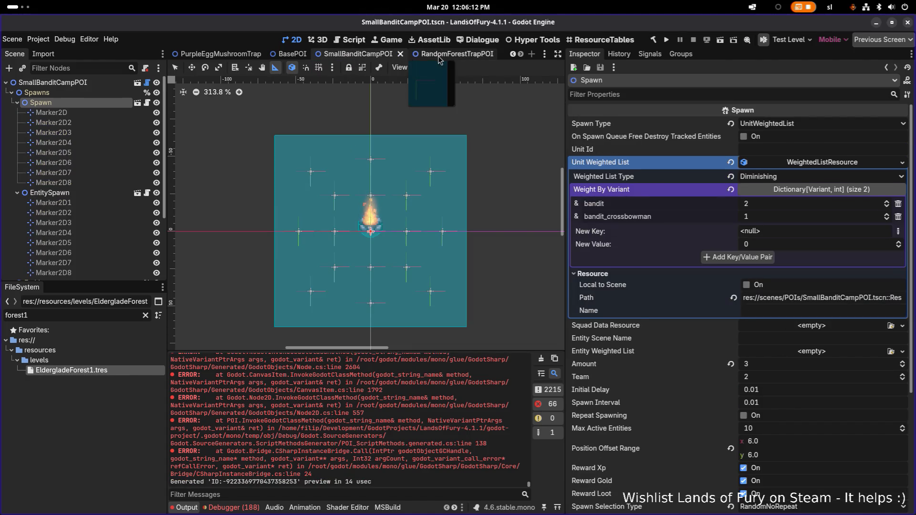
click(438, 56)
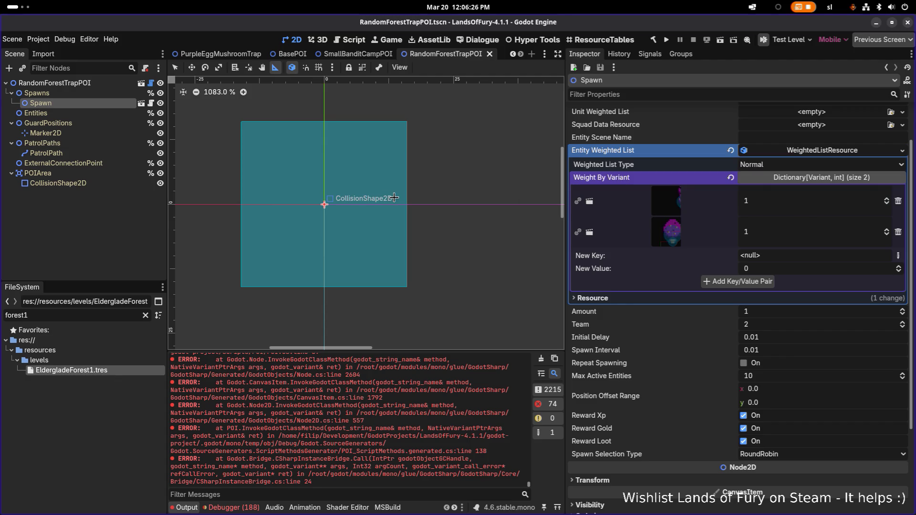
- Recentre the 2D canvas, then rebuild and launch the game with Run Project
mouse_move(411, 209)
mouse_down()
mouse_move(373, 209)
mouse_move(454, 209)
mouse_up()
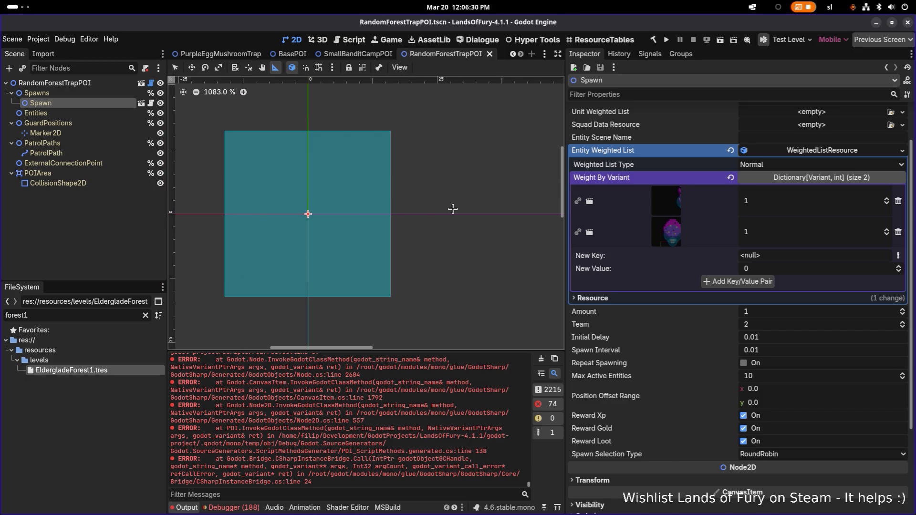
key(alt+Tab)
key(alt+Tab)
key(alt+Tab)
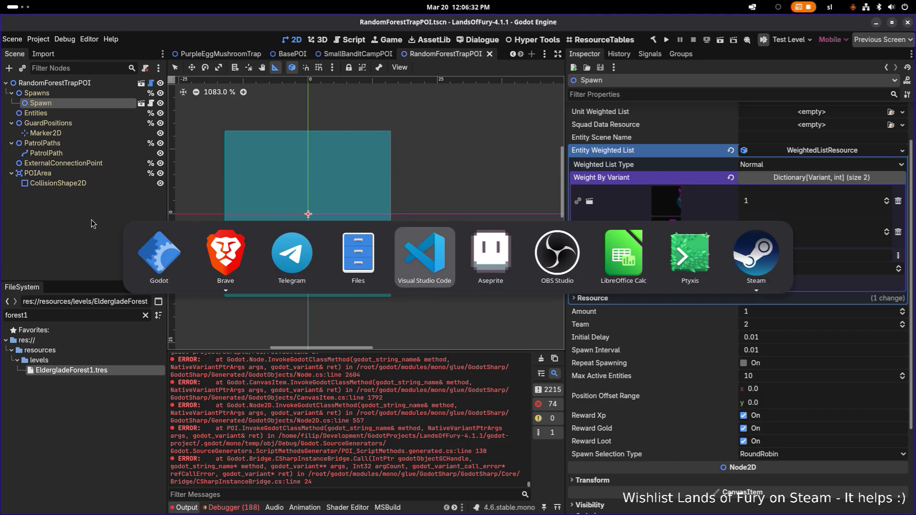
key(Escape)
key(alt+Tab)
key(alt+Tab)
key(alt+Tab)
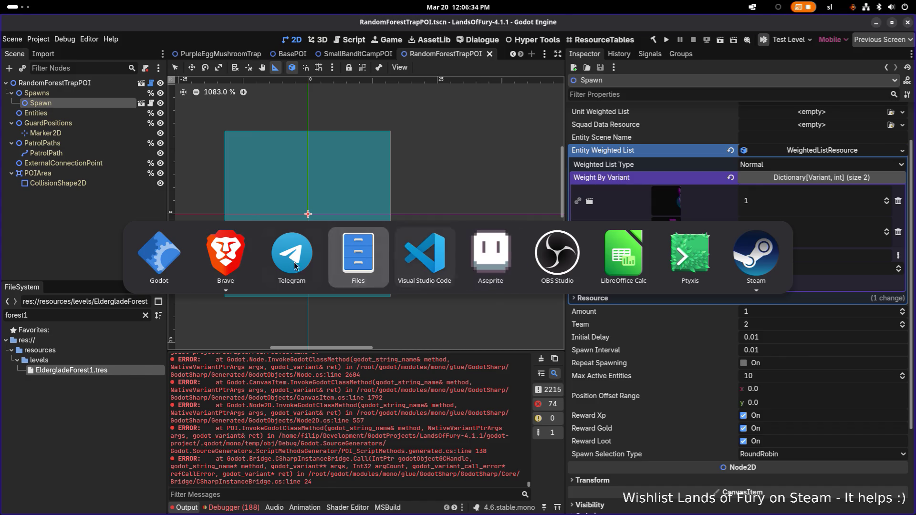
mouse_move(208, 271)
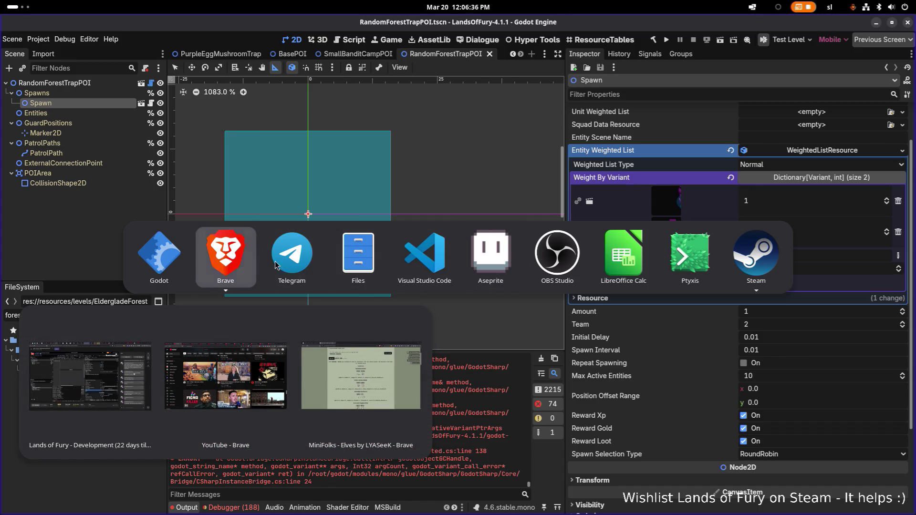
key(Escape)
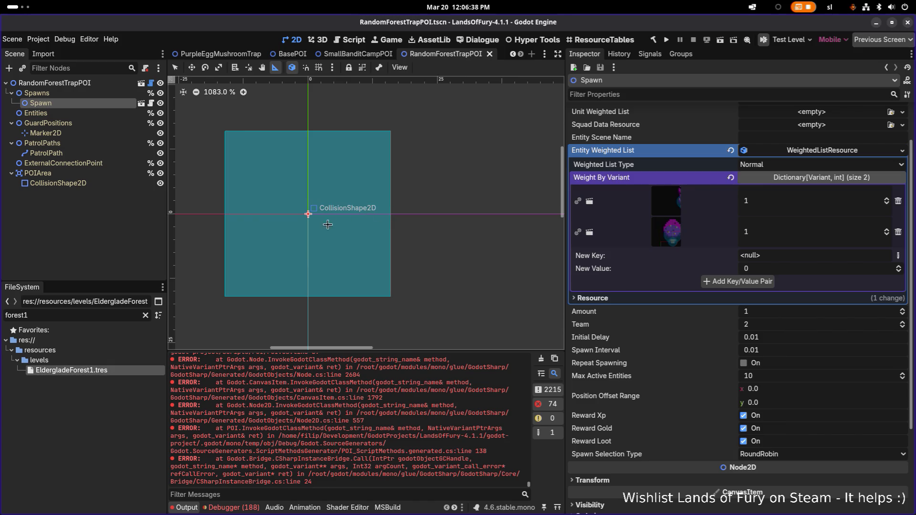
drag(309, 225, 370, 227)
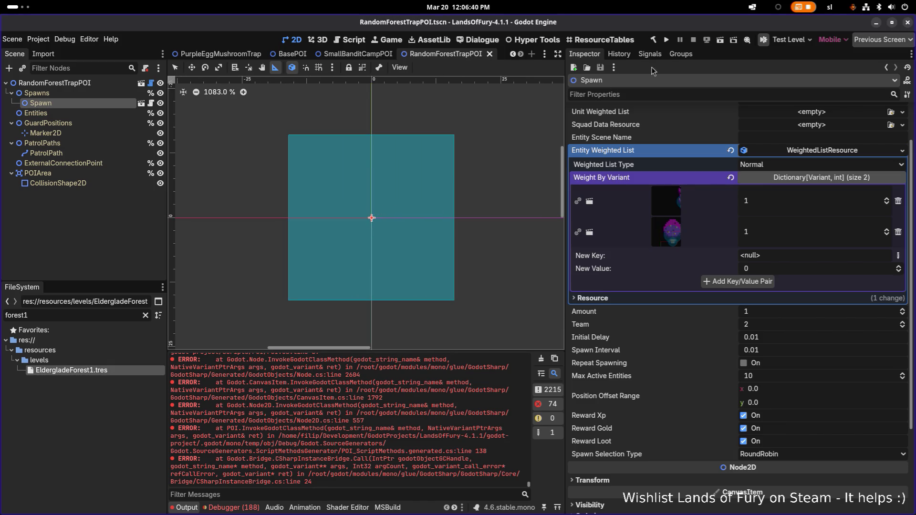
click(667, 41)
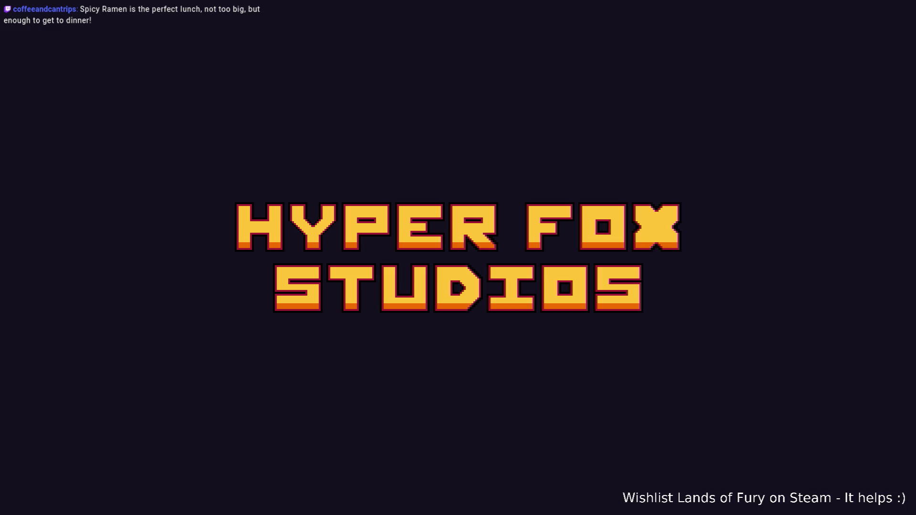
- Skip the splash screen and walk through the purple portal into Elderglade Forest
key(Return)
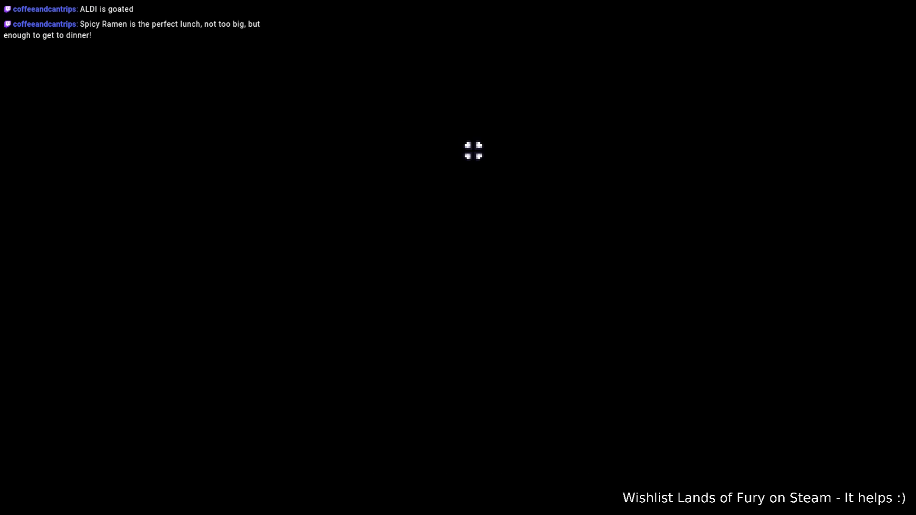
key(a)
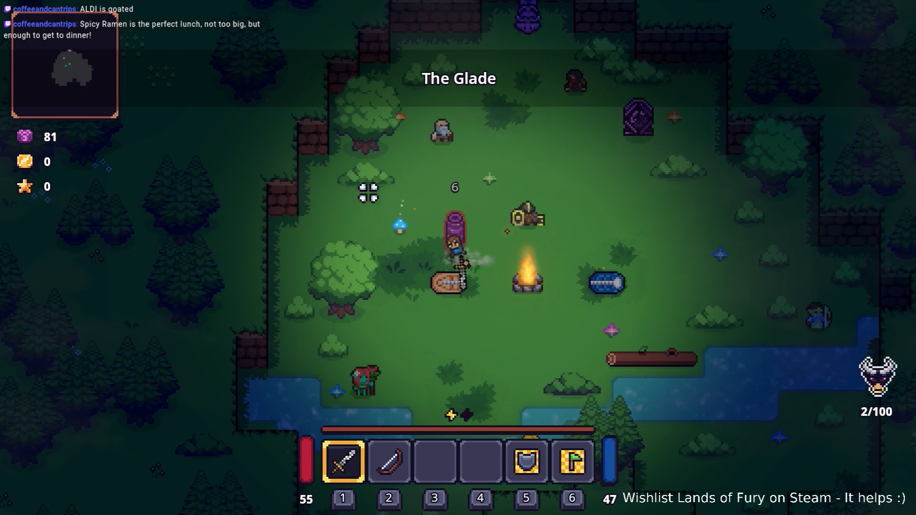
key(w)
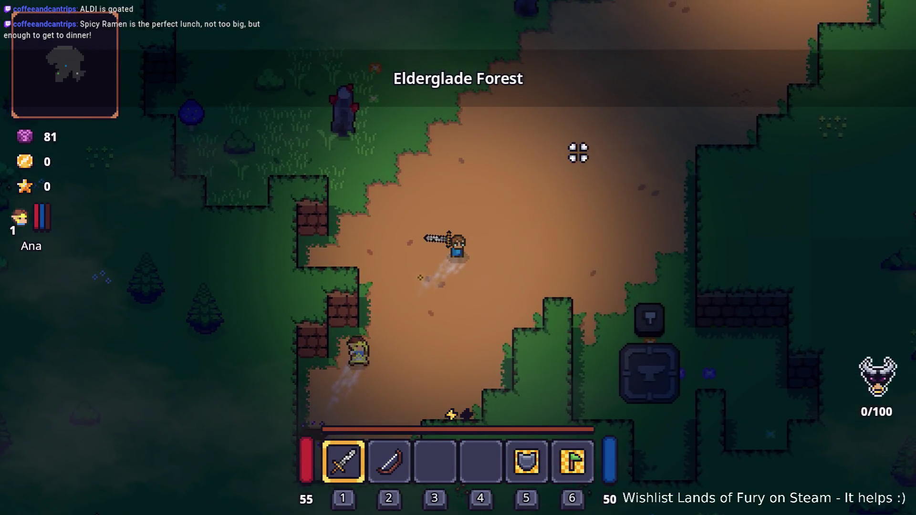
key(w)
key(a)
- Equip the bow (slot 2) and shoot the nearby enemies while moving up-left
key(2)
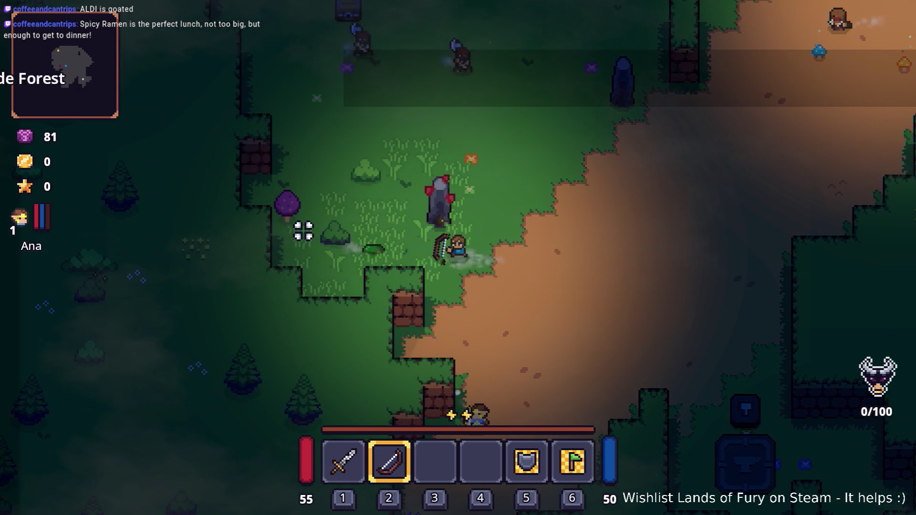
click(304, 231)
click(295, 250)
key(w)
key(d)
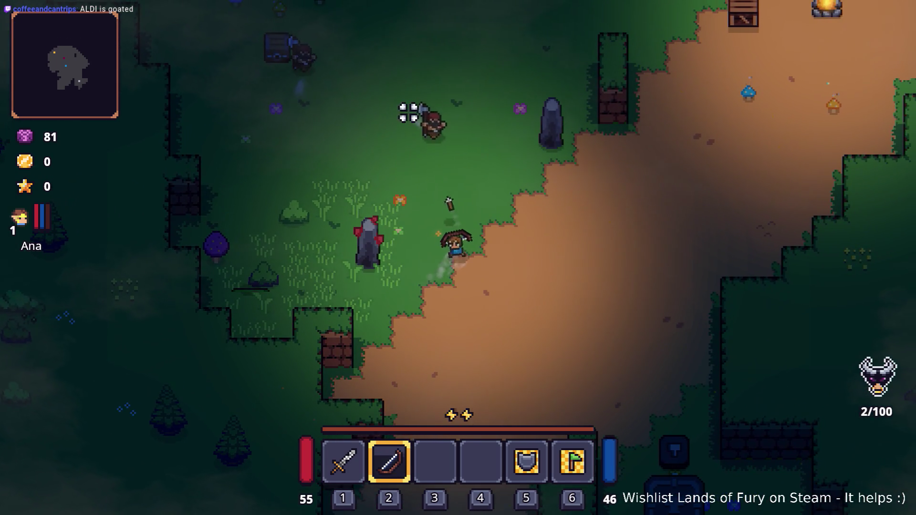
click(409, 113)
click(410, 113)
click(411, 113)
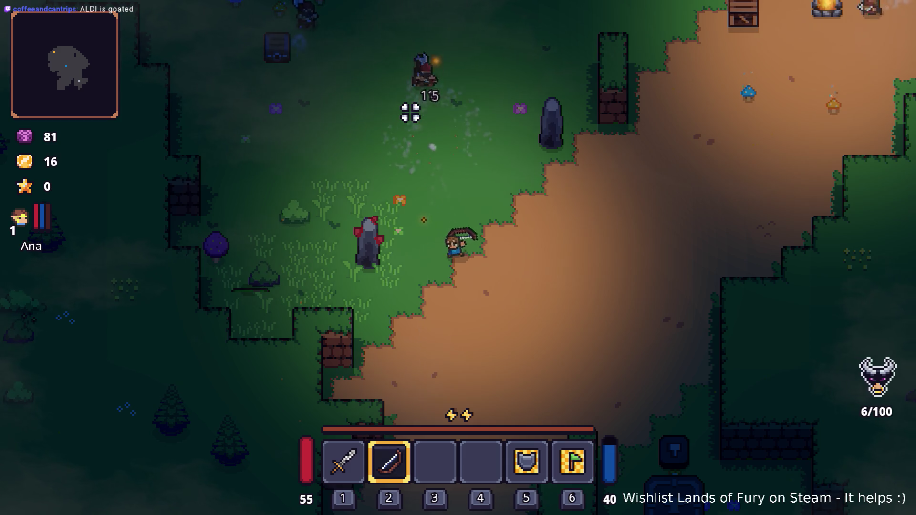
key(w)
key(a)
click(337, 82)
click(356, 72)
click(372, 59)
click(372, 57)
click(372, 57)
key(w)
click(372, 55)
click(372, 55)
click(372, 55)
- Dash around shooting more enemies and collect the mana pickup
key(s)
key(space)
click(374, 51)
key(d)
click(374, 47)
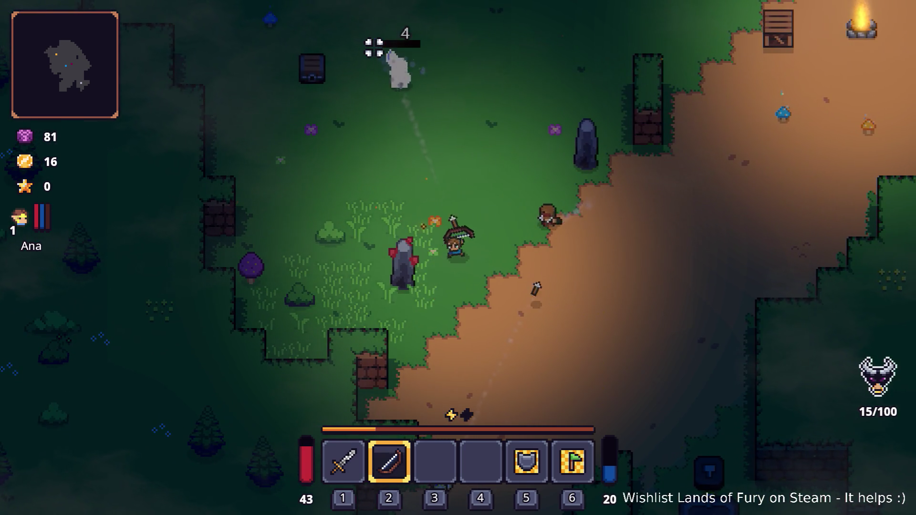
key(s)
key(d)
click(388, 63)
click(413, 82)
click(419, 82)
click(420, 81)
click(423, 81)
key(w)
key(a)
key(space)
click(378, 82)
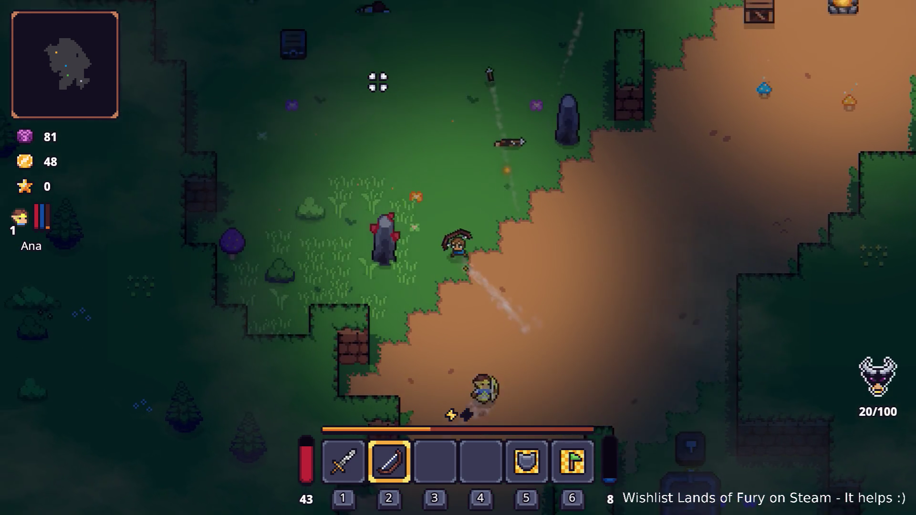
key(w)
key(a)
click(319, 79)
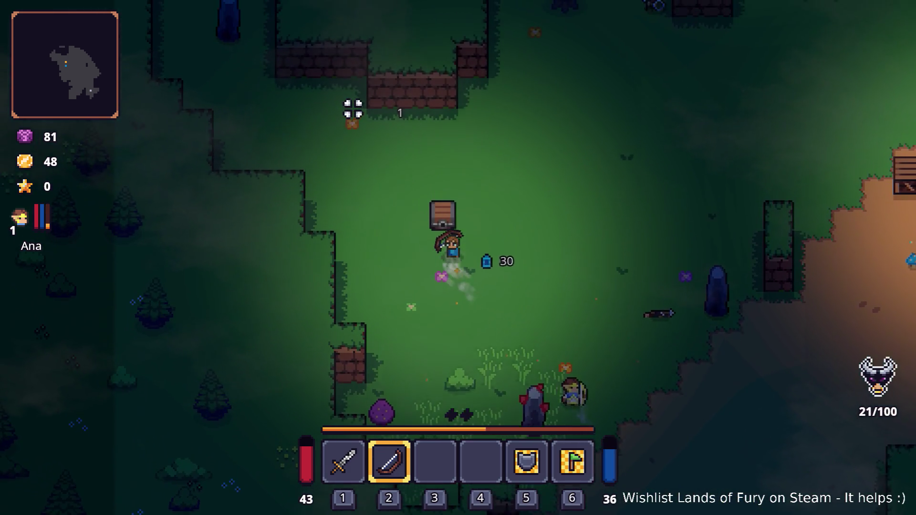
- Head toward the campfire path firing at enemies, then pause and quit to desktop
key(s)
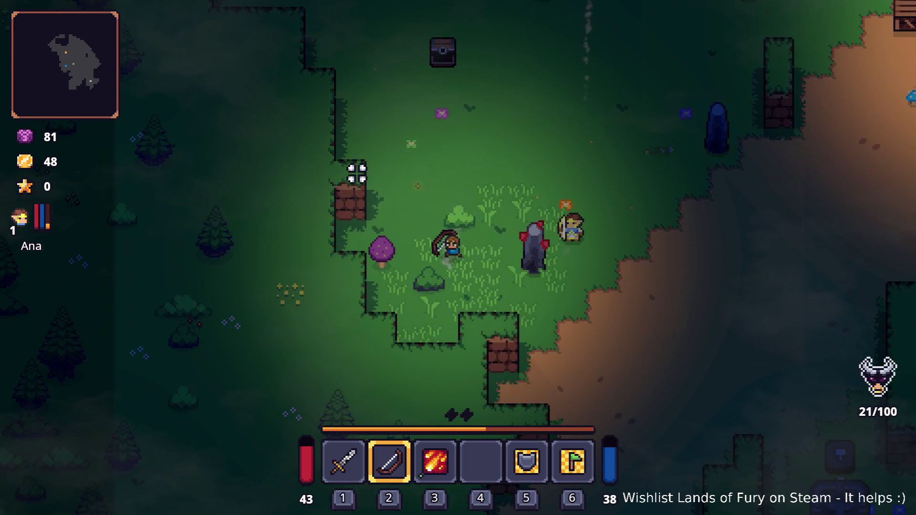
click(324, 256)
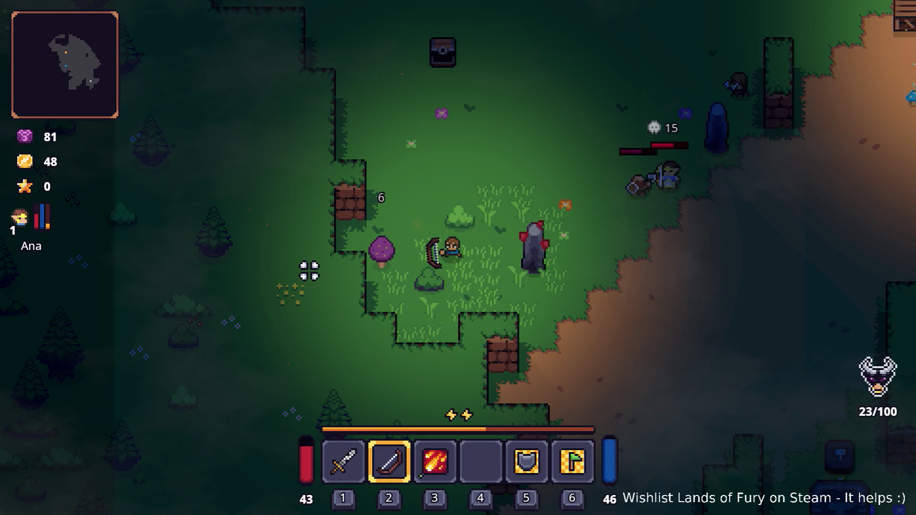
key(d)
key(w)
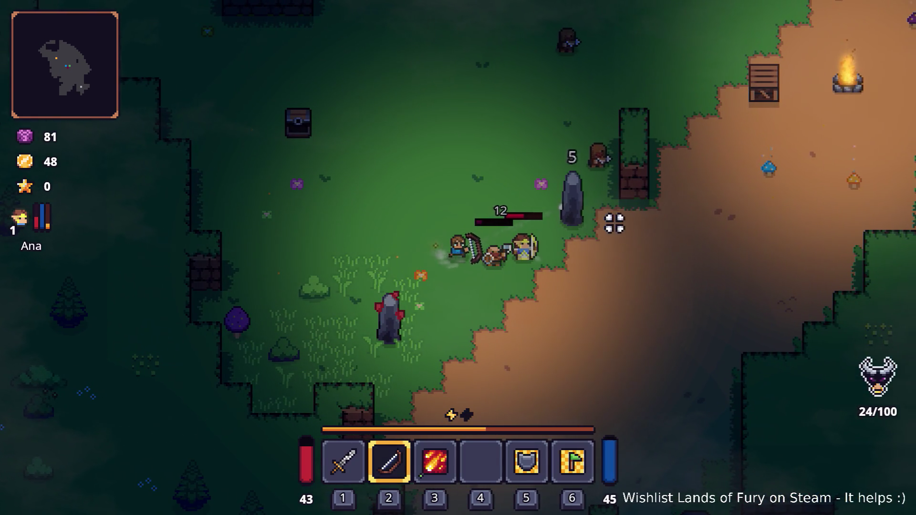
click(585, 236)
click(585, 221)
click(589, 154)
click(603, 146)
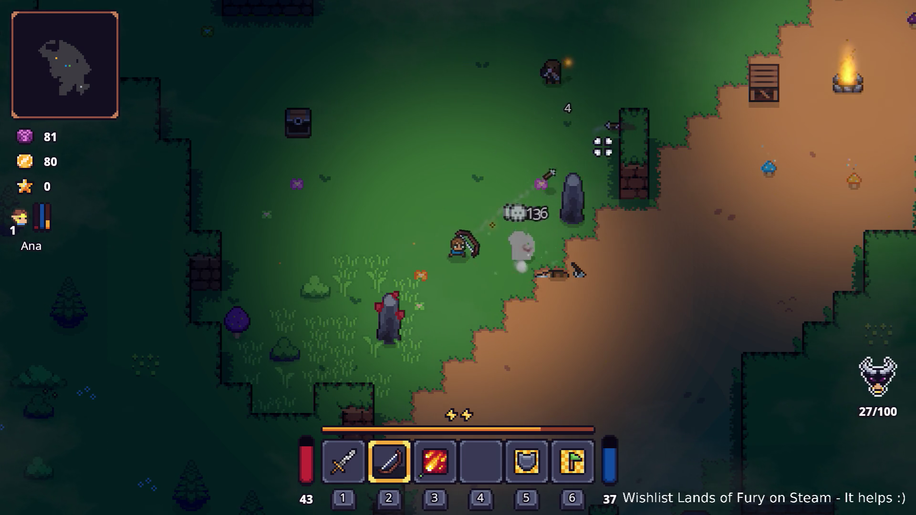
key(w)
click(556, 84)
click(593, 125)
key(d)
click(586, 125)
click(575, 119)
click(573, 118)
click(573, 117)
click(573, 117)
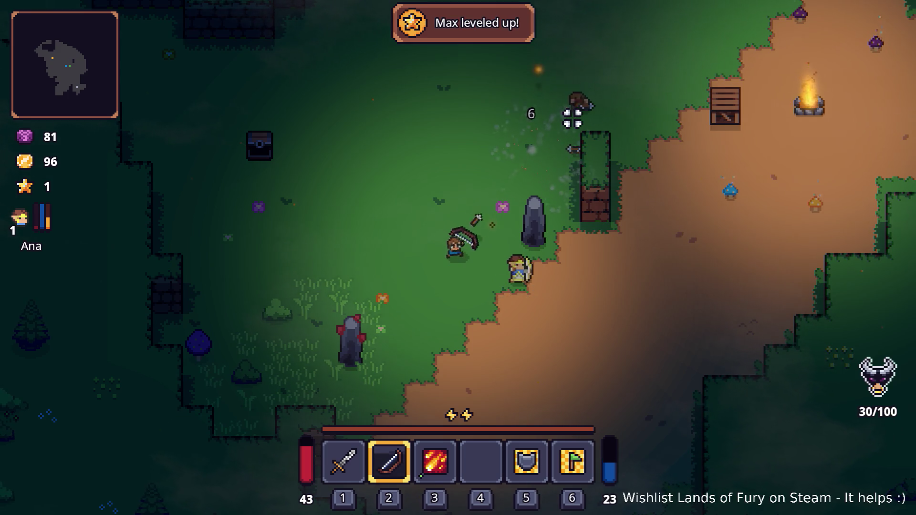
click(573, 118)
key(d)
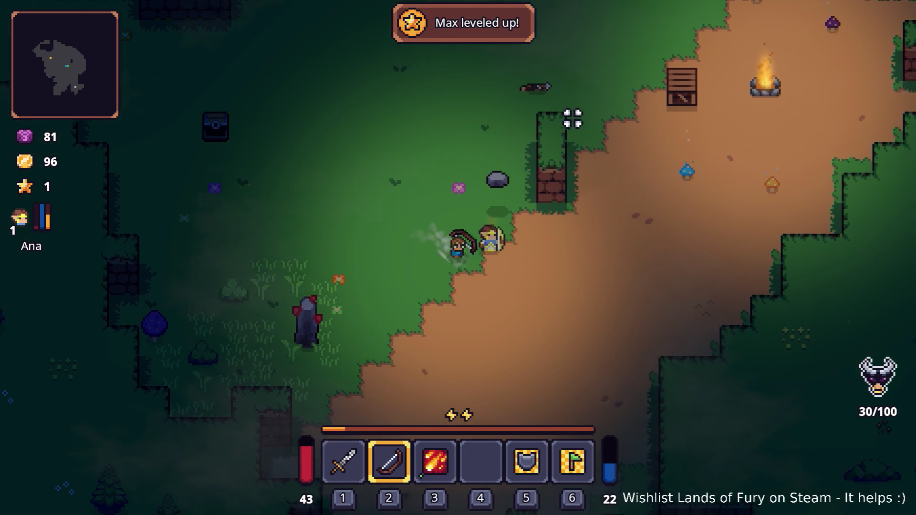
key(Escape)
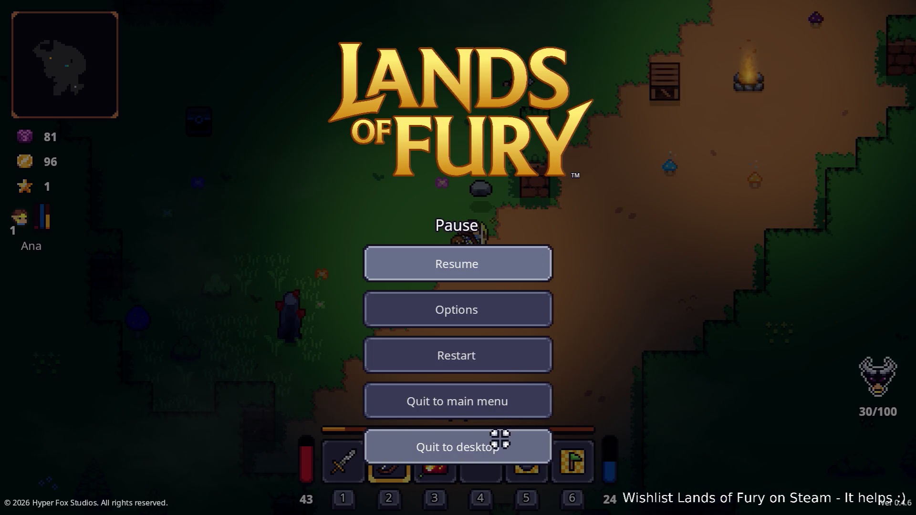
click(500, 439)
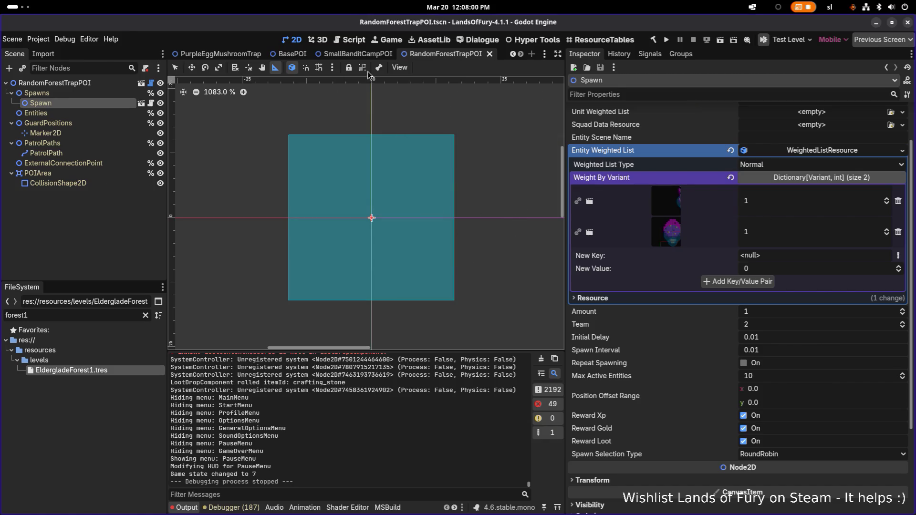
- Review PurpleEggMushroomTrap's RotateComponent and SpawnComponent settings, then return to Spawn.cs in VS Code
click(230, 54)
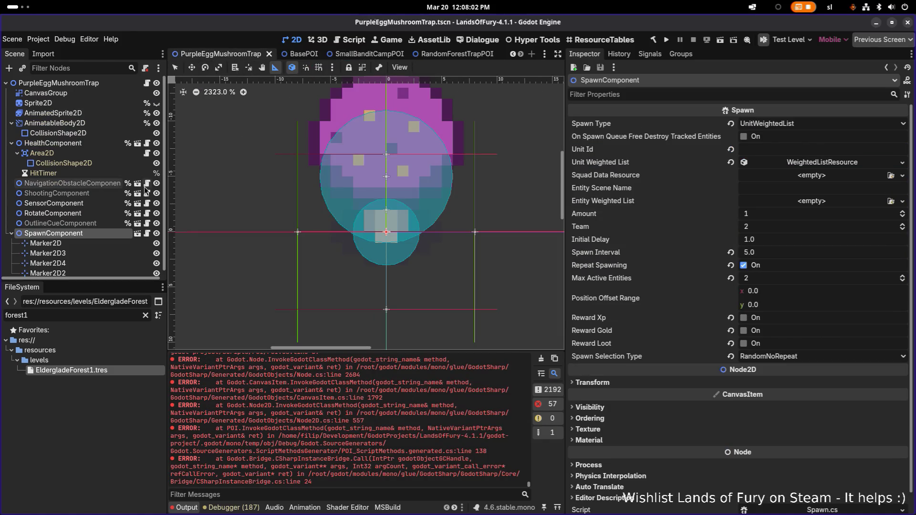
click(96, 213)
click(103, 234)
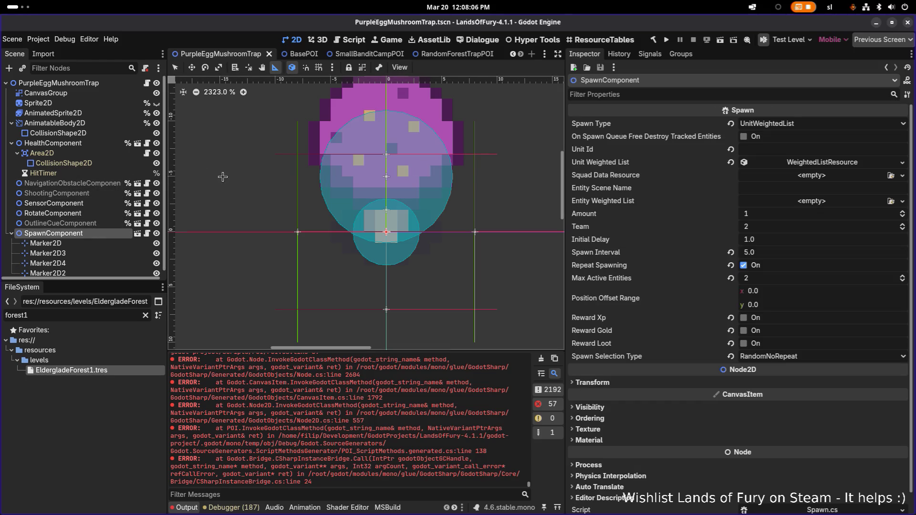
key(alt+Tab)
click(434, 245)
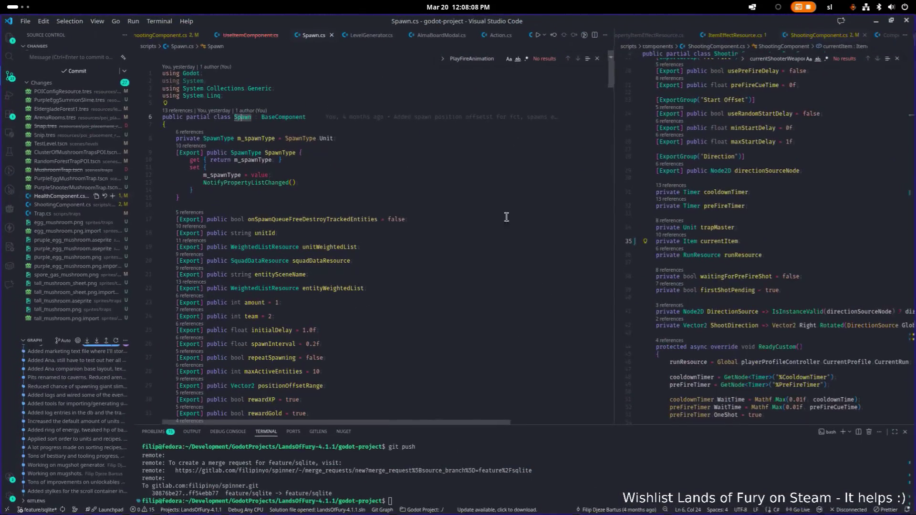
- Add a [Signal] attribute on a new line at the top of the Spawn class
click(356, 119)
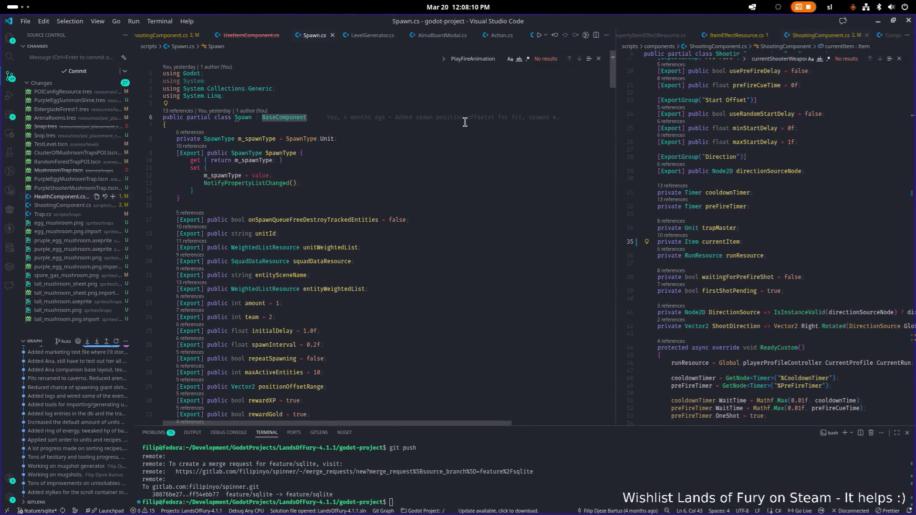
key(Down)
key(Return)
key(Return)
key(Return)
key(Up)
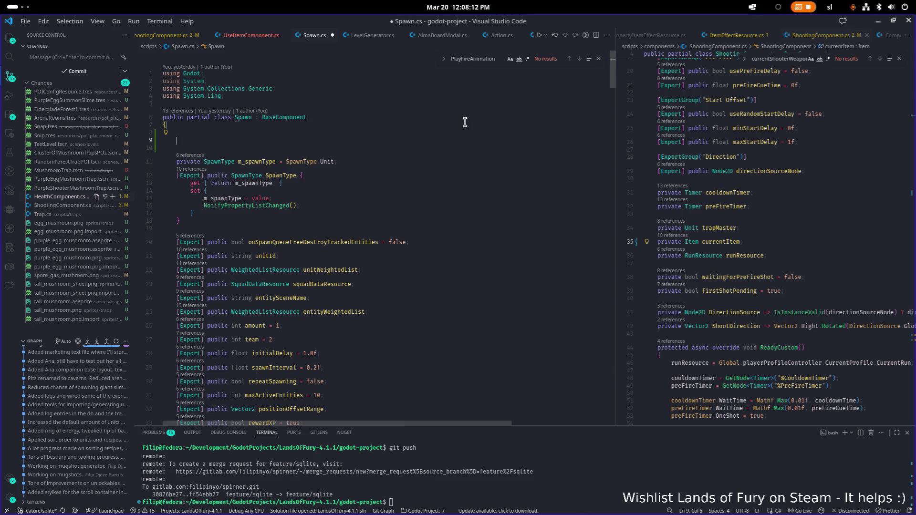
text([Sing)
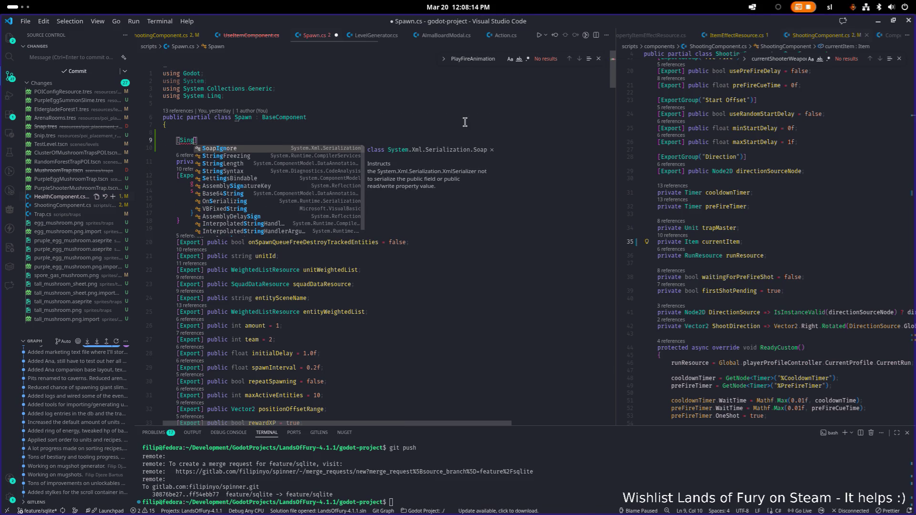
text(gn)
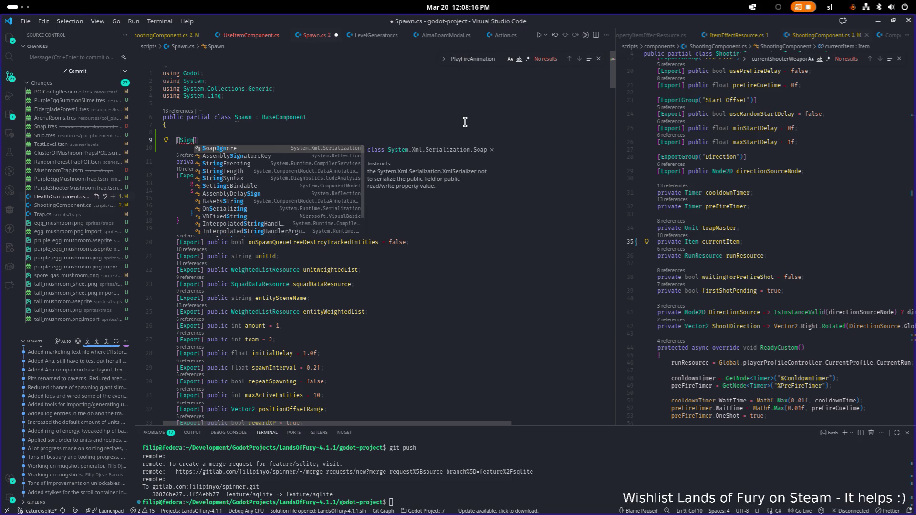
text(al)
key(End)
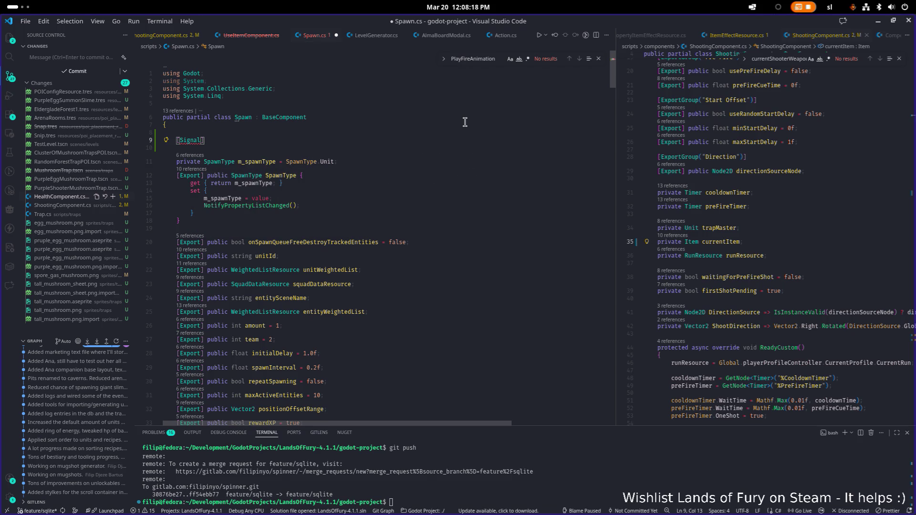
key(Return)
key(ctrl+space)
key(Escape)
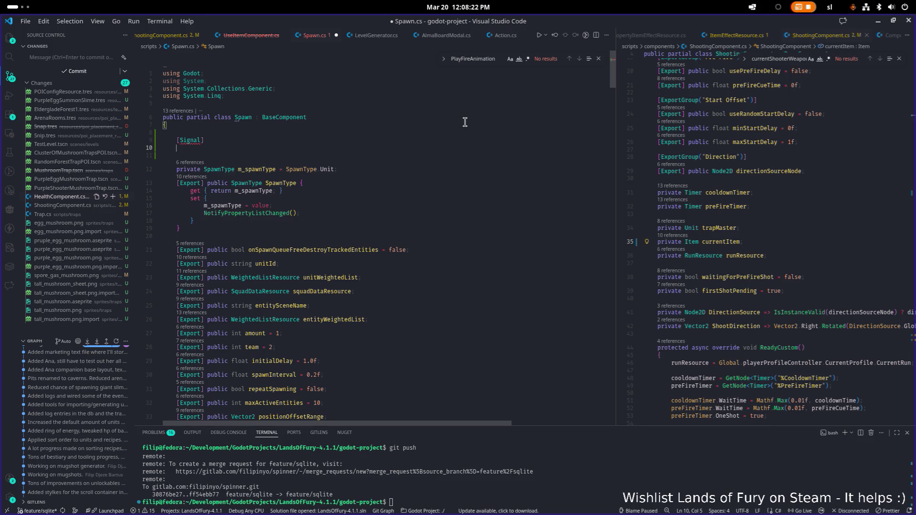
- Begin the delegate line below it as 'public delegate Befo'
text(public )
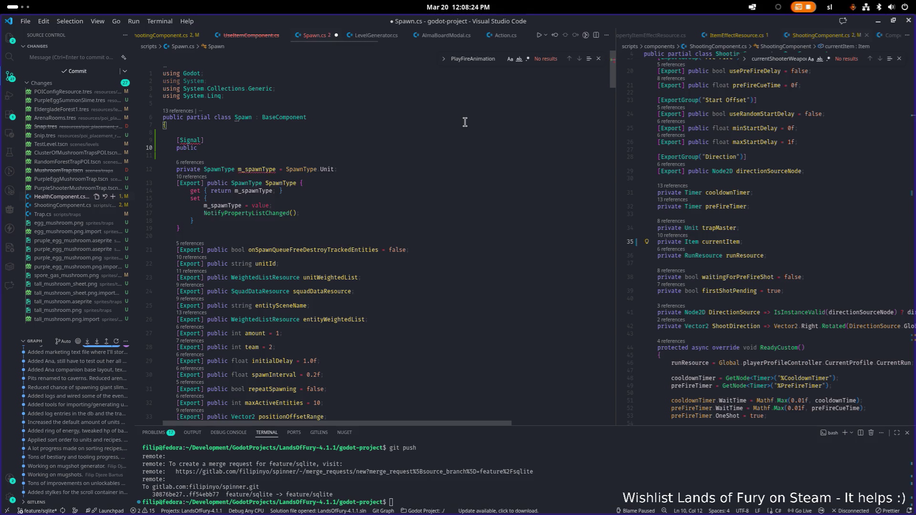
text(delegate )
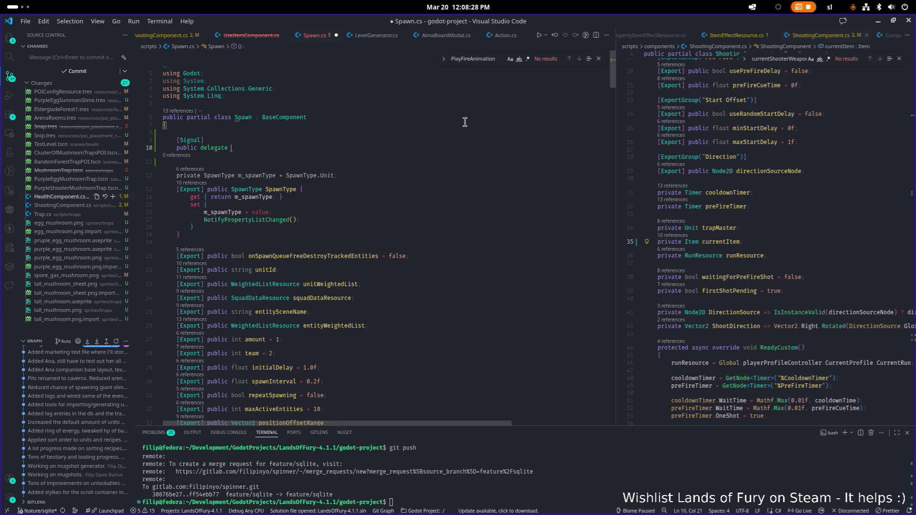
text(I)
key(BackSpace)
text(Befo)
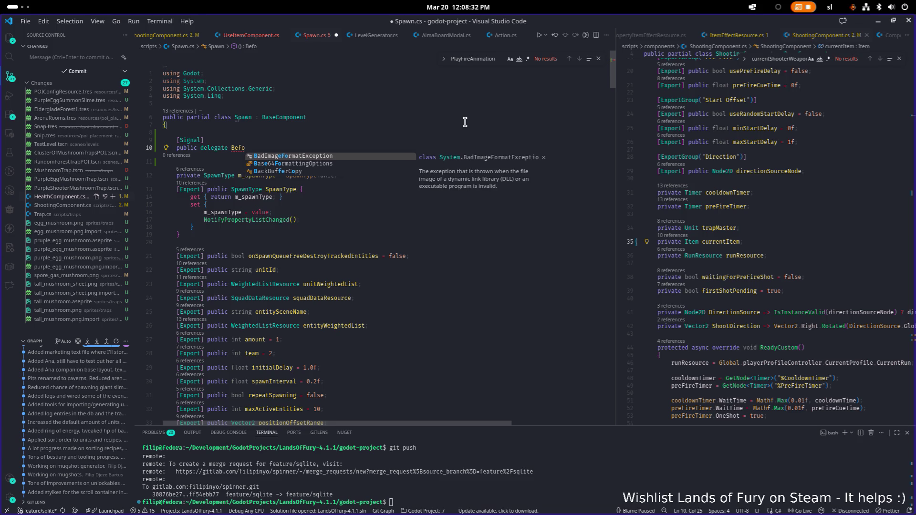
key(Escape)
- Widen the ShootingComponent.cs pane and search Quick Open for 'shoot'
drag(615, 198, 518, 198)
click(695, 193)
key(ctrl+p)
text(s)
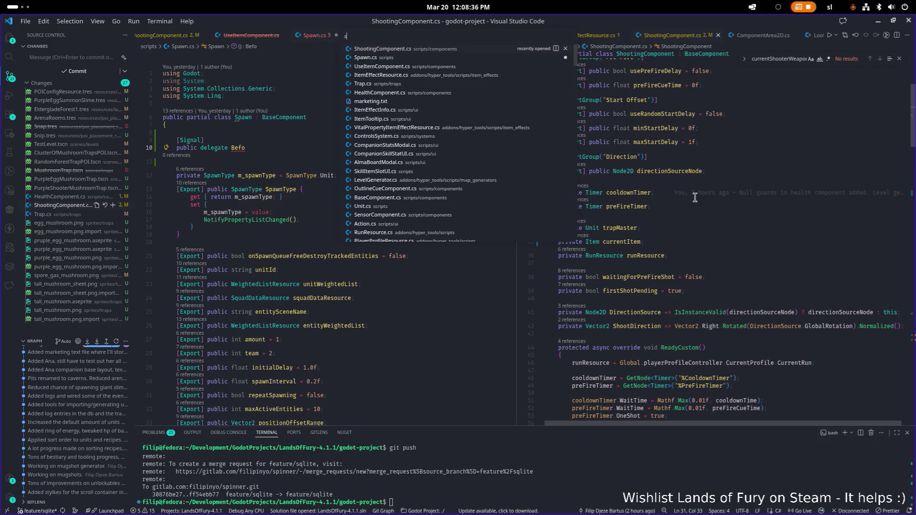
text(hoot)
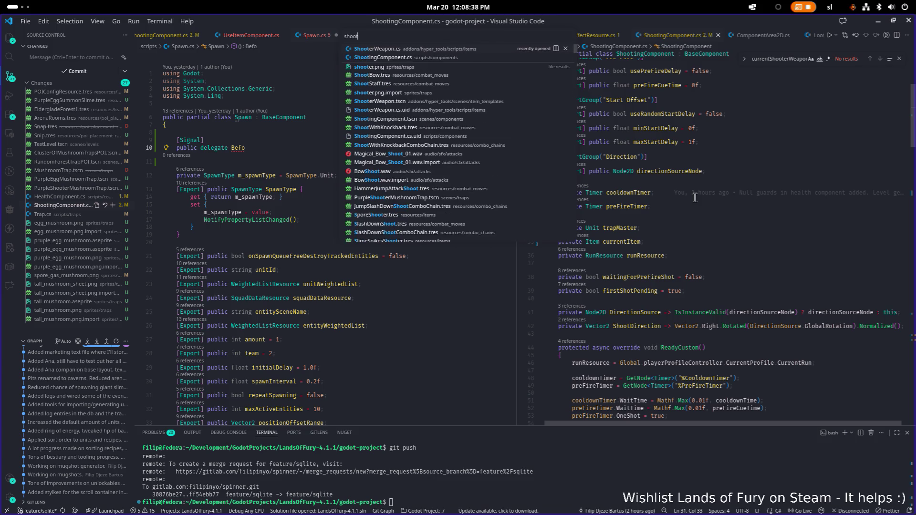
- Inspect the PreFireStartedEventHandler delegate signature in ShootingComponent.cs
key(Escape)
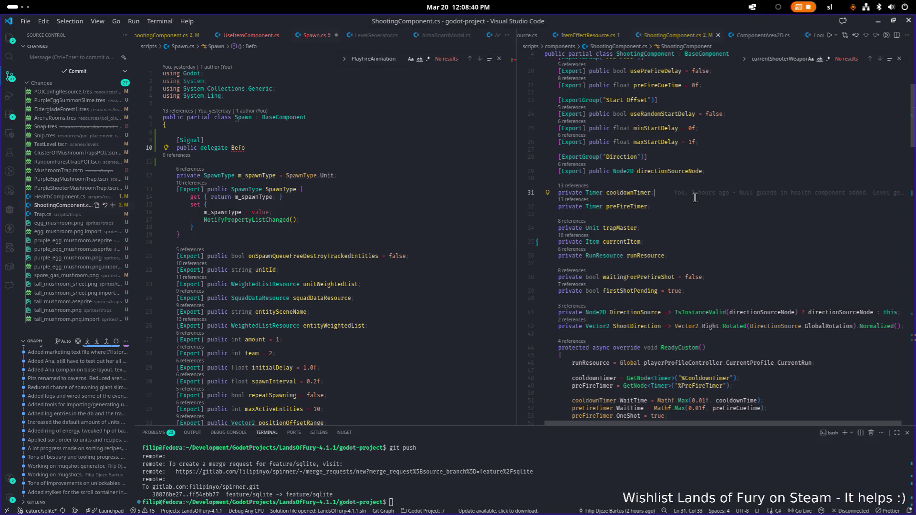
key(Return)
key(ctrl+z)
scroll(690, 191, up, 5)
scroll(683, 174, down, 1)
click(757, 133)
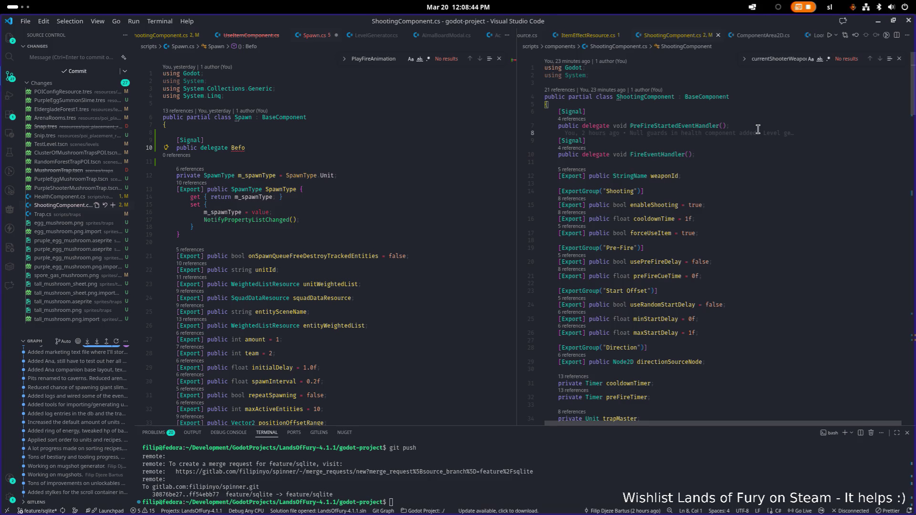
key(Up)
key(End)
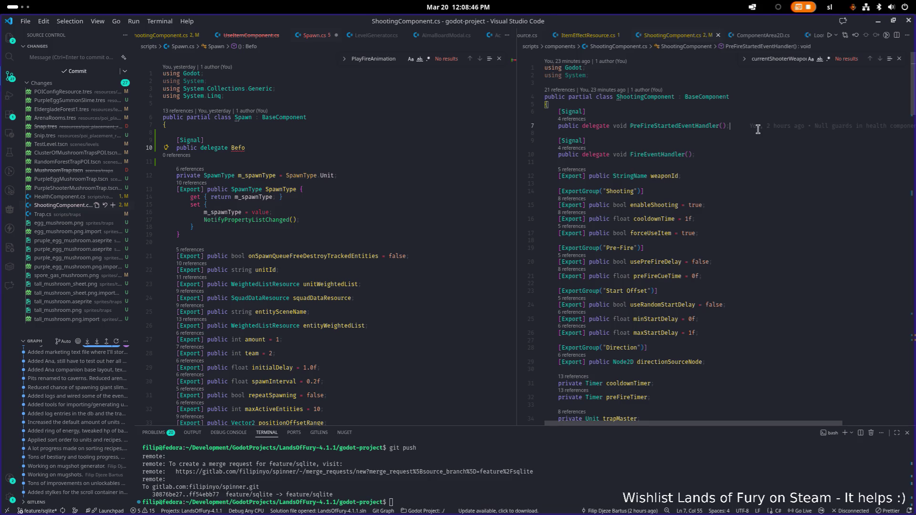
key(Left)
key(Left)
key(Left)
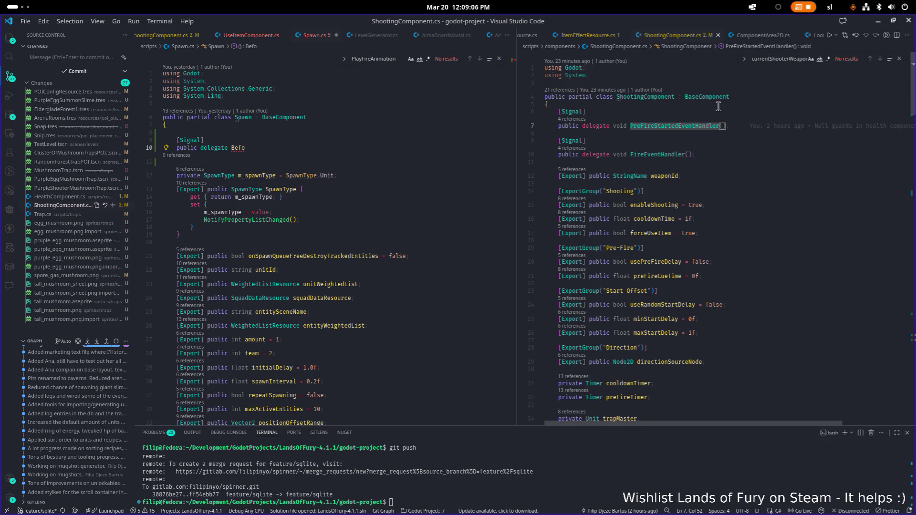
- Replace 'Befo' with 'void SpawnStarted();' in Spawn.cs and save the file
click(241, 149)
double_click(233, 148)
text(v)
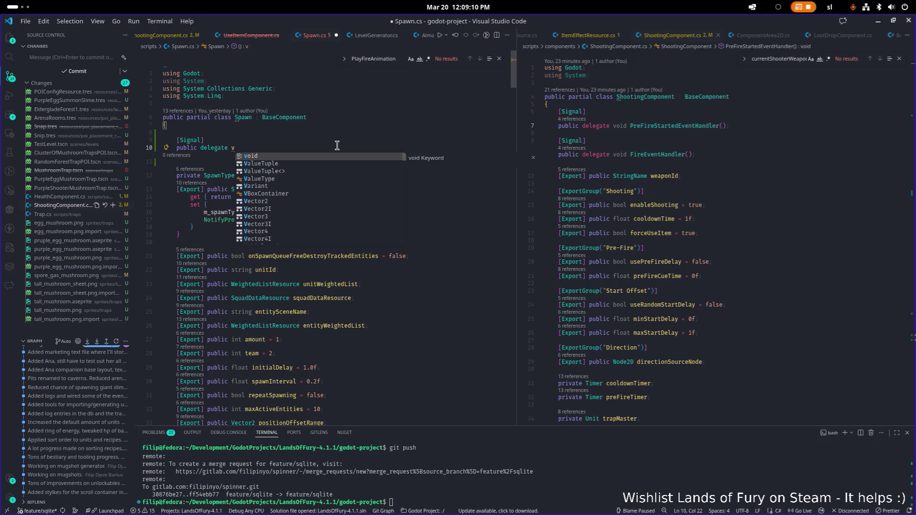
text(oid Spawn)
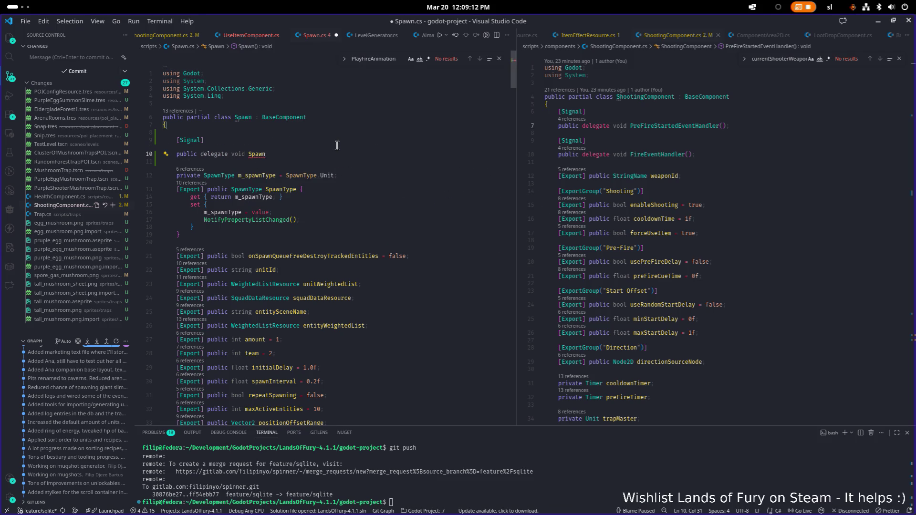
text(Started())
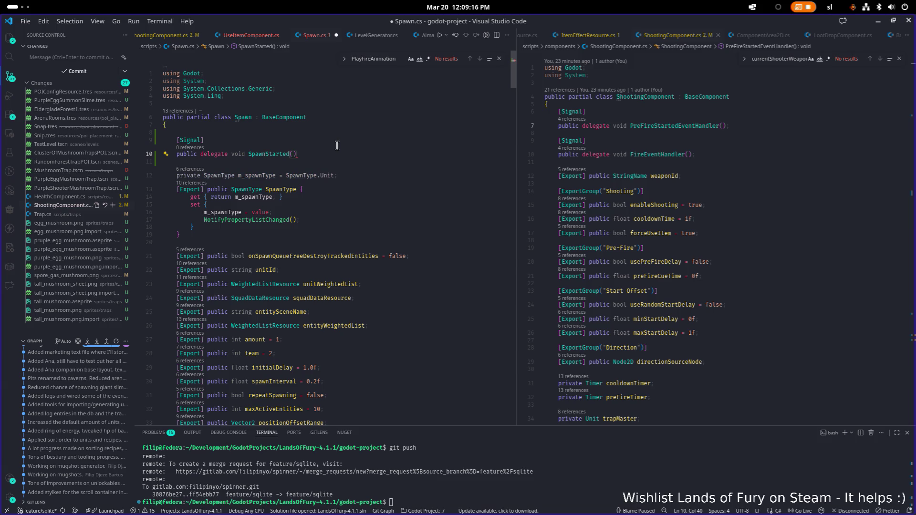
text(;)
key(ctrl+s)
scroll(336, 146, down, 5)
scroll(336, 145, down, 9)
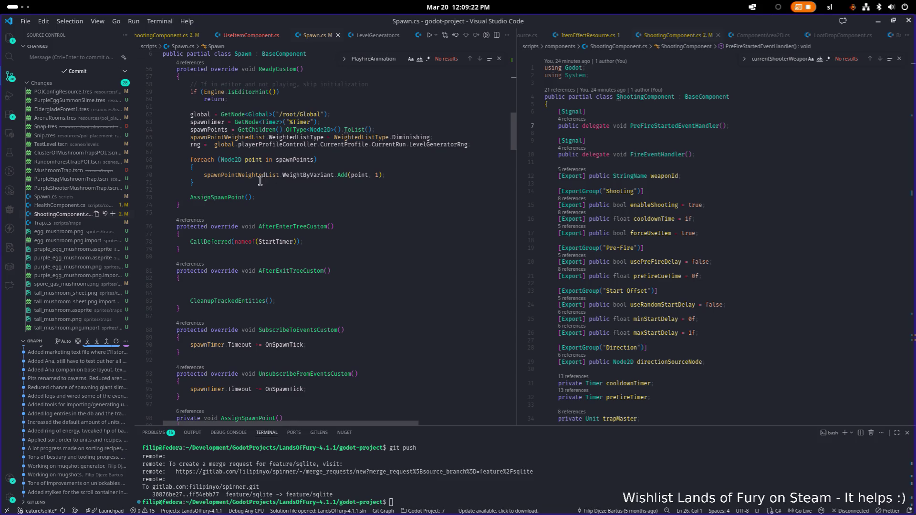
scroll(319, 165, down, 5)
scroll(315, 159, down, 13)
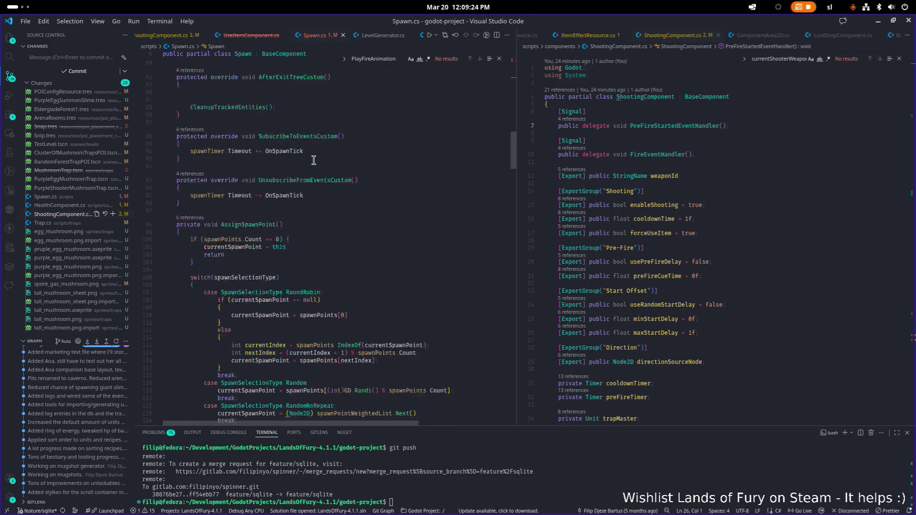
- Widen the Spawn.cs pane and open an indented line after SpawnUnit's null-level check
scroll(320, 162, down, 10)
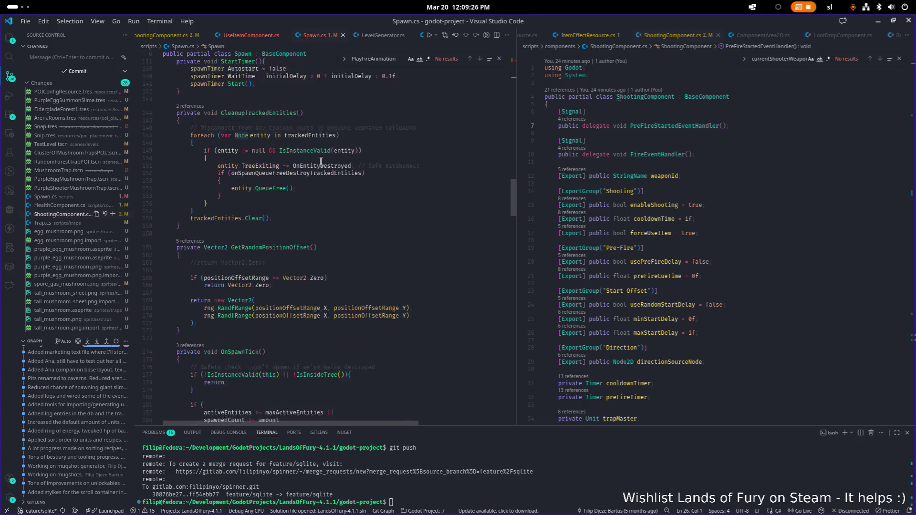
scroll(319, 162, down, 17)
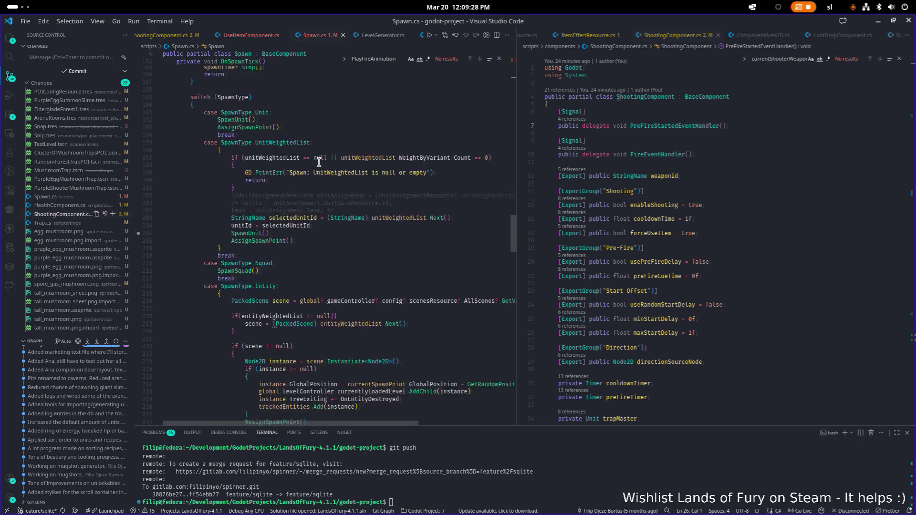
scroll(319, 162, down, 6)
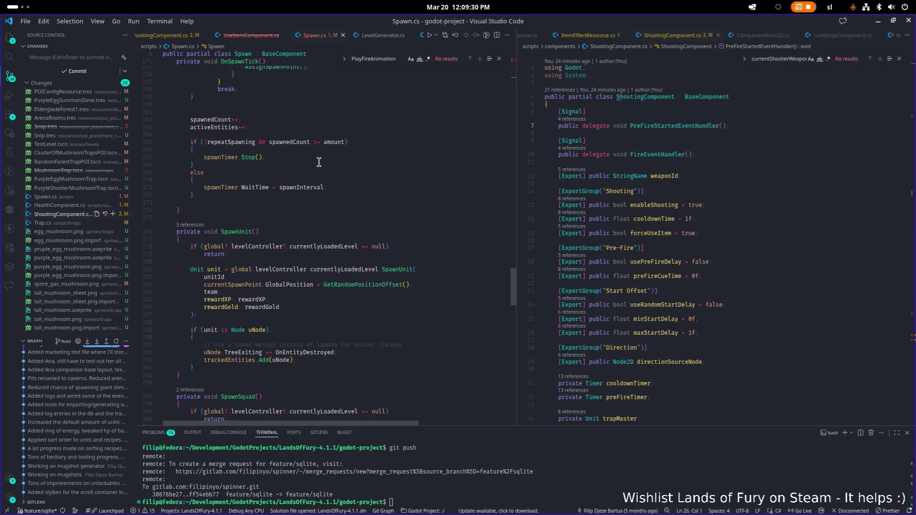
scroll(318, 162, down, 1)
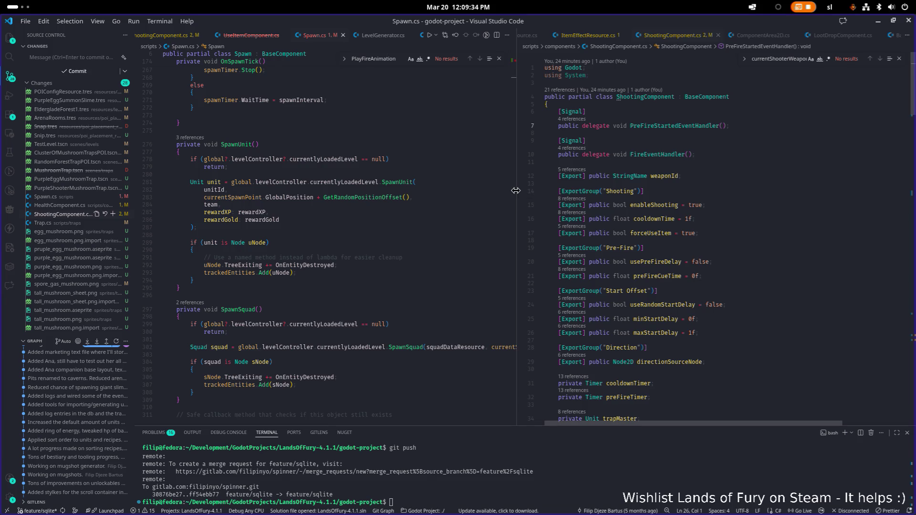
drag(518, 194, 602, 188)
click(383, 183)
click(399, 167)
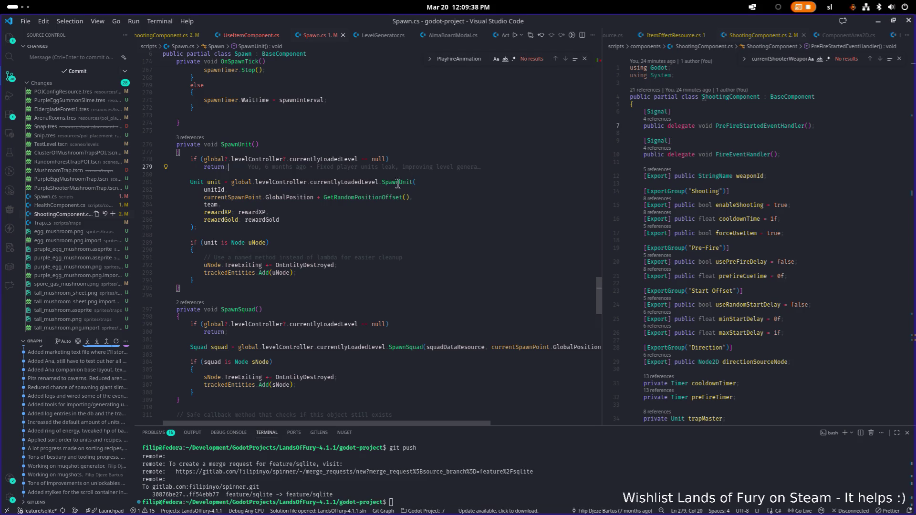
mouse_move(391, 169)
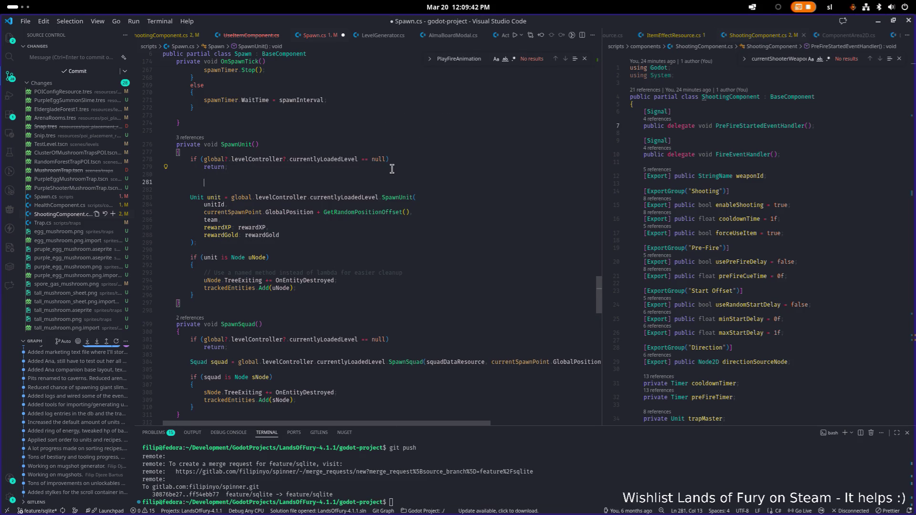
key(Return)
key(Return)
key(Return)
key(Up)
key(Up)
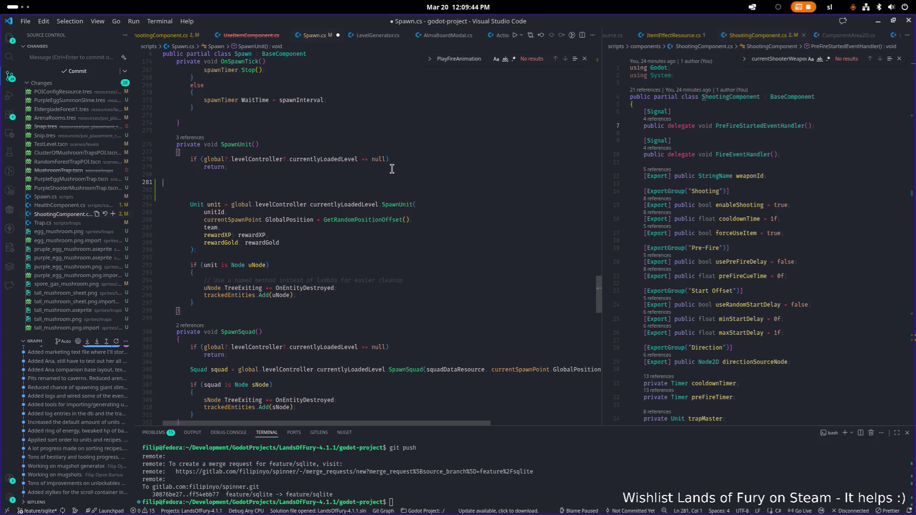
key(Return)
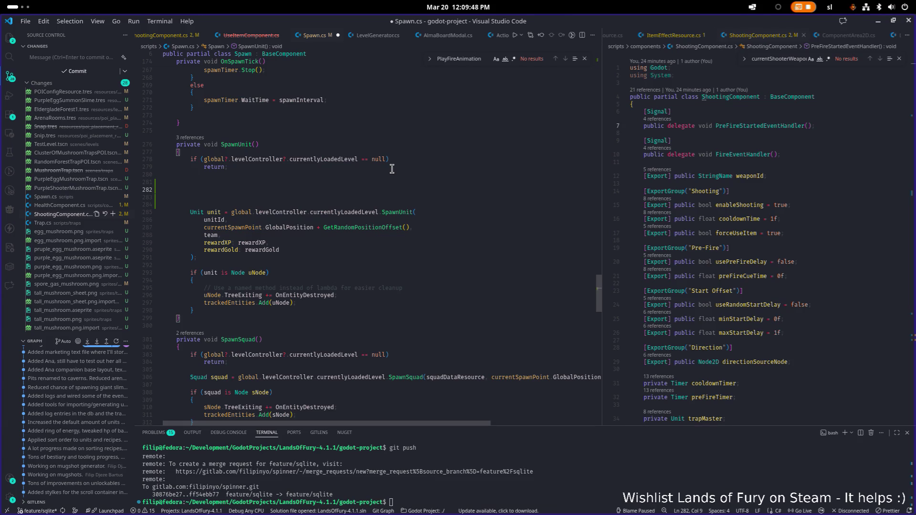
- Type 'EmitSignal(SignalName.St', trying signal-name completions, then scroll back up
text(Emi)
key(Tab)
text((Signal.)
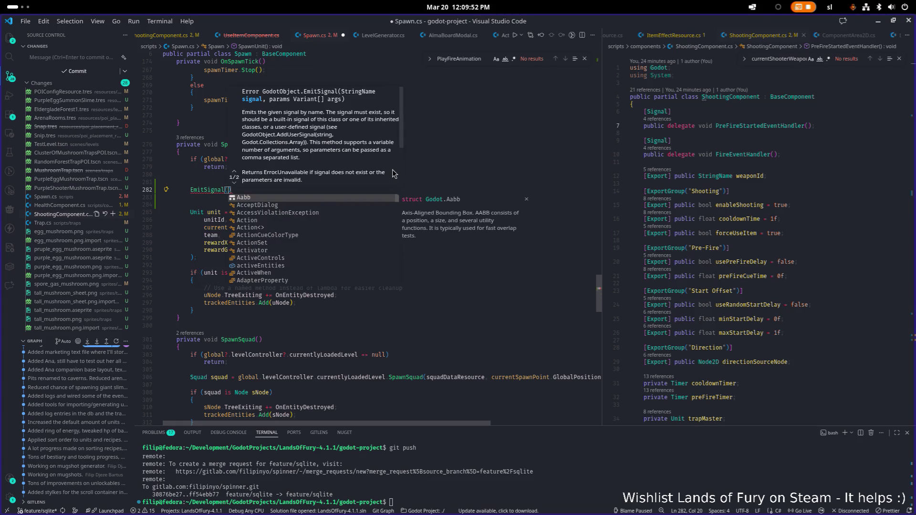
text(S)
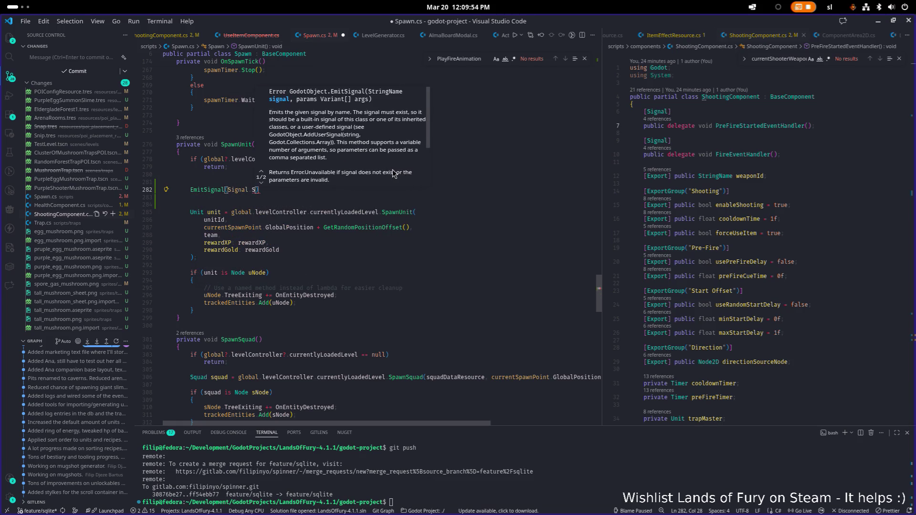
key(BackSpace)
key(BackSpace)
text(Name.Spa)
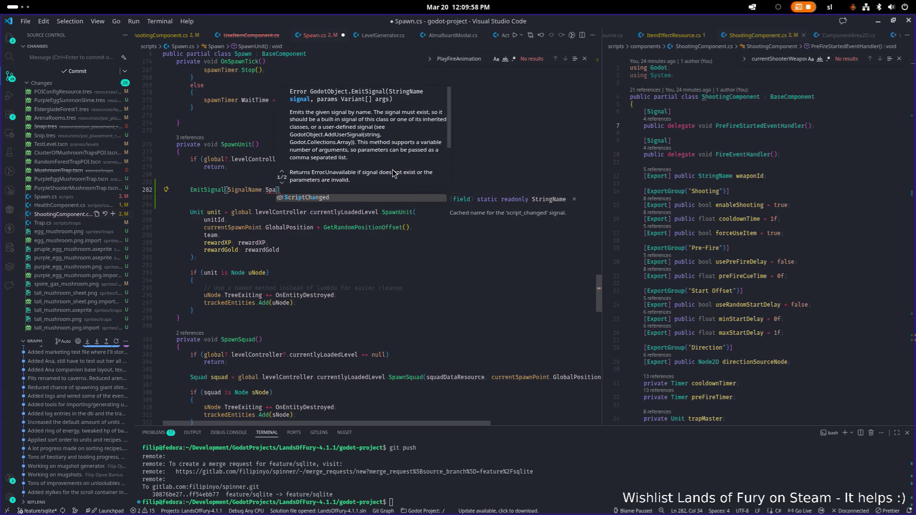
key(BackSpace)
key(BackSpace)
key(BackSpace)
text(spa)
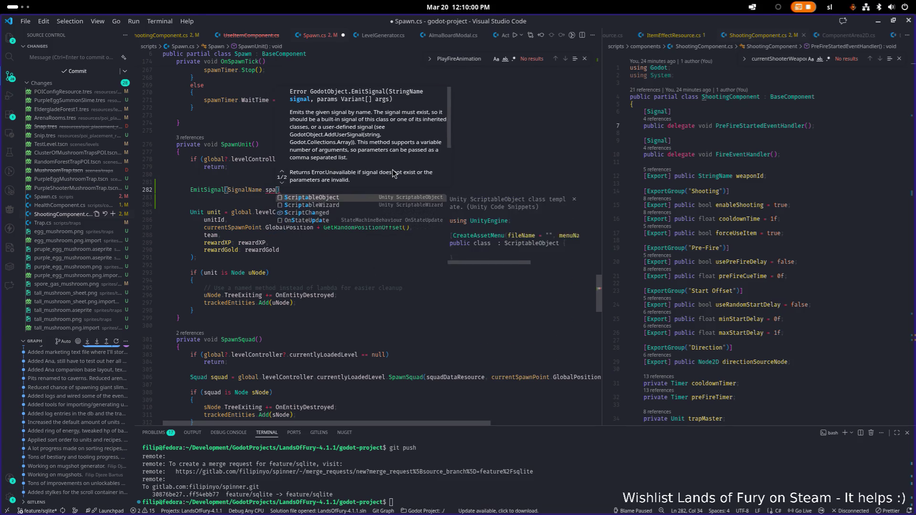
key(BackSpace)
key(BackSpace)
key(BackSpace)
text(Star)
key(BackSpace)
key(BackSpace)
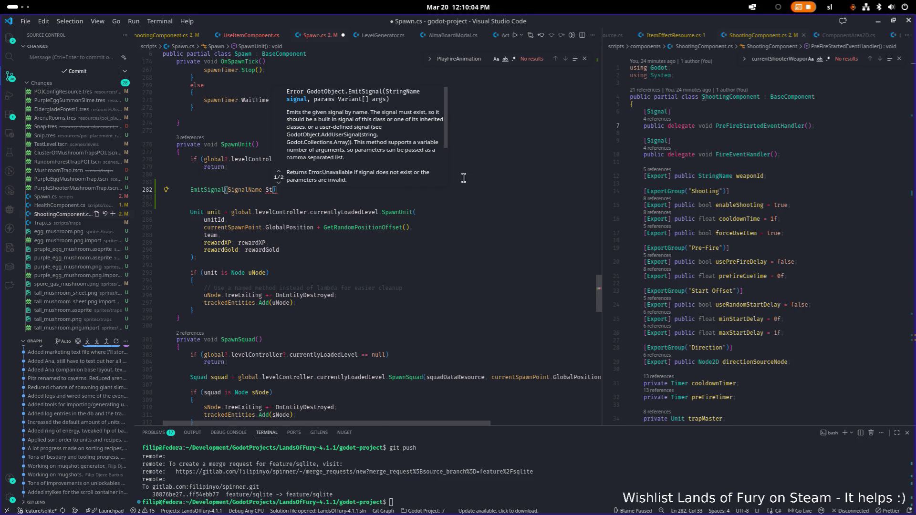
scroll(513, 191, up, 20)
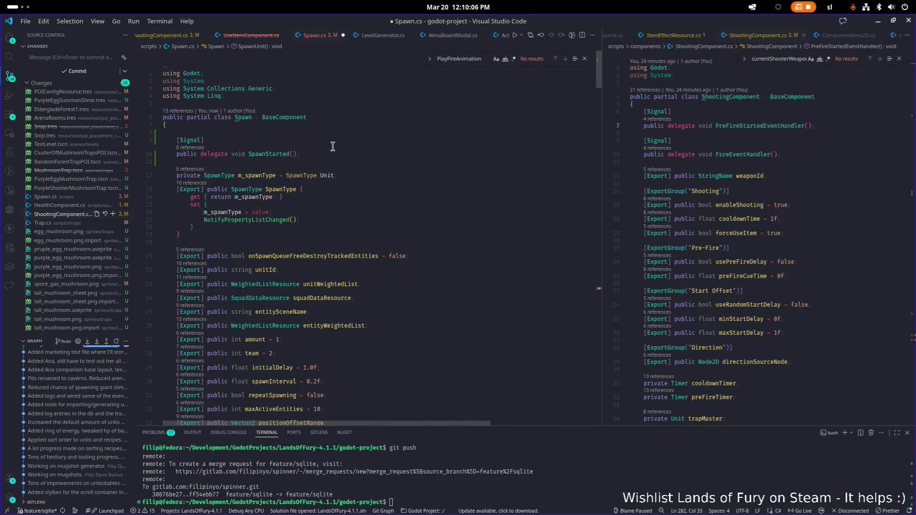
- Rename the SpawnStarted signal delegate to SpawnStartedEventHandler and save Spawn.cs
click(332, 146)
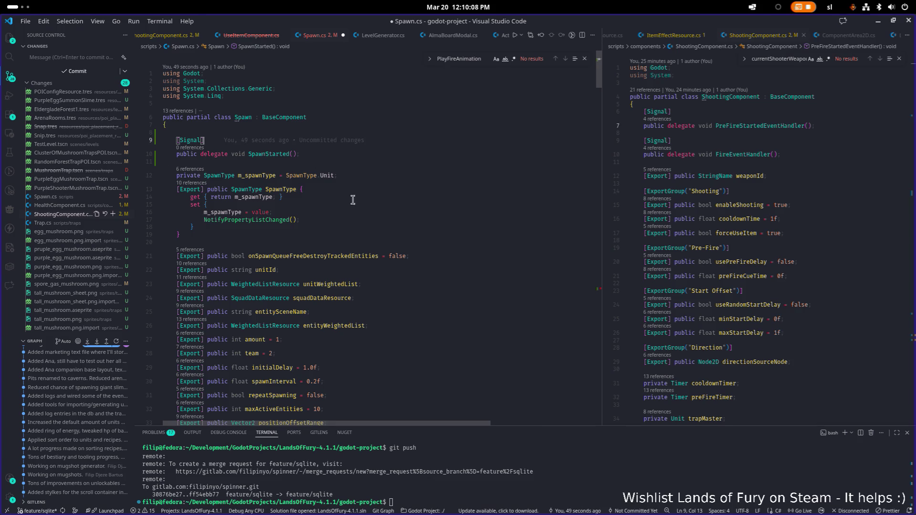
click(294, 154)
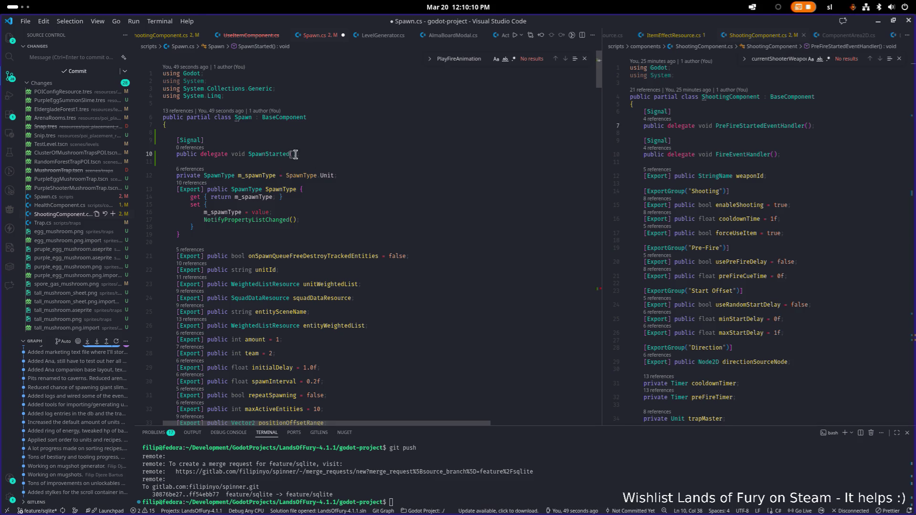
text(Event)
key(BackSpace)
text(Handler)
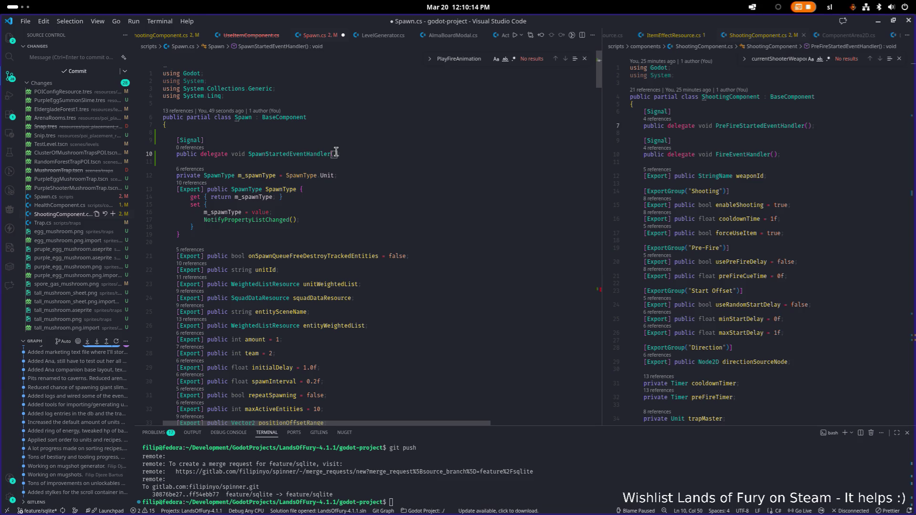
key(Left)
key(Left)
key(Left)
key(ctrl+shift+Left)
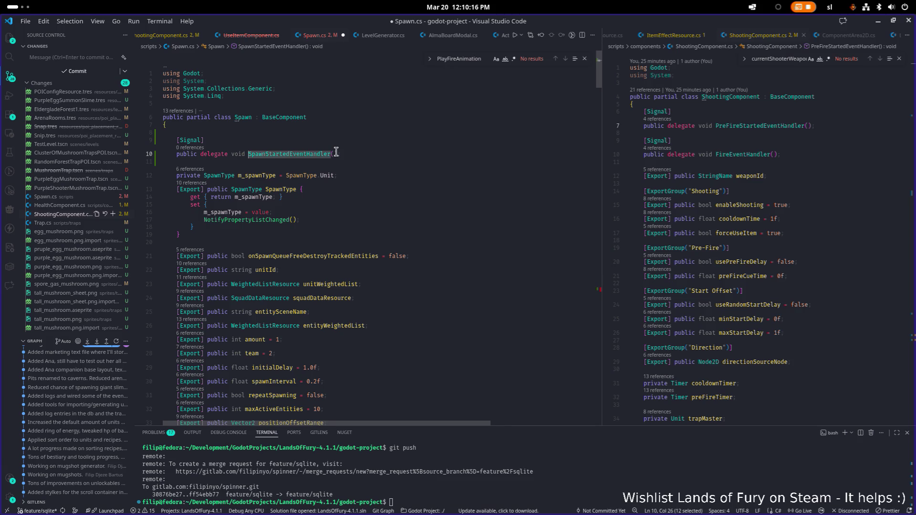
key(Down)
key(ctrl+s)
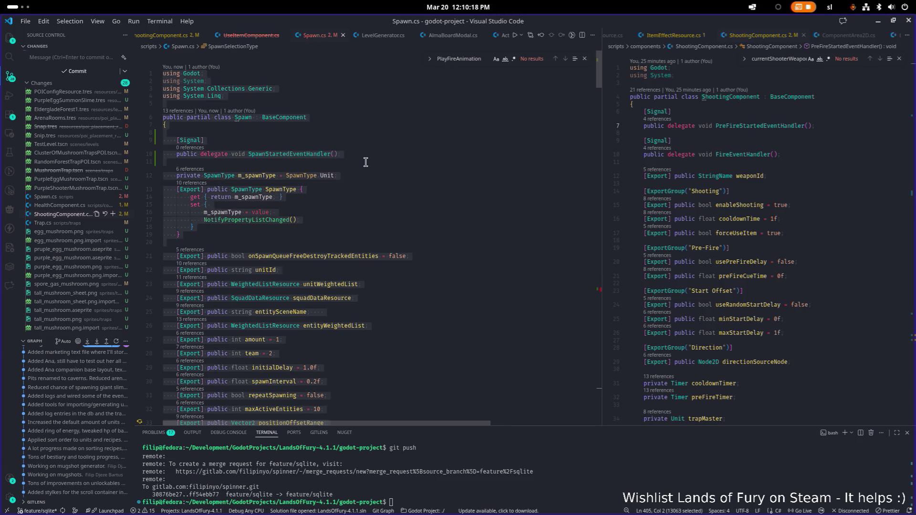
- Complete SpawnUnit's line as EmitSignal(SignalName.SpawnStarted);, save, and copy it toward SpawnSquad
scroll(373, 164, down, 3)
scroll(374, 165, down, 20)
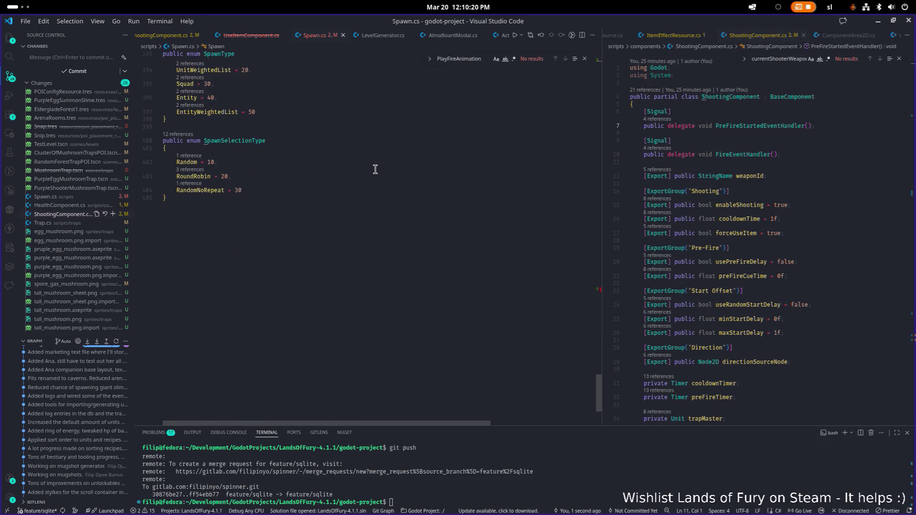
scroll(375, 166, up, 10)
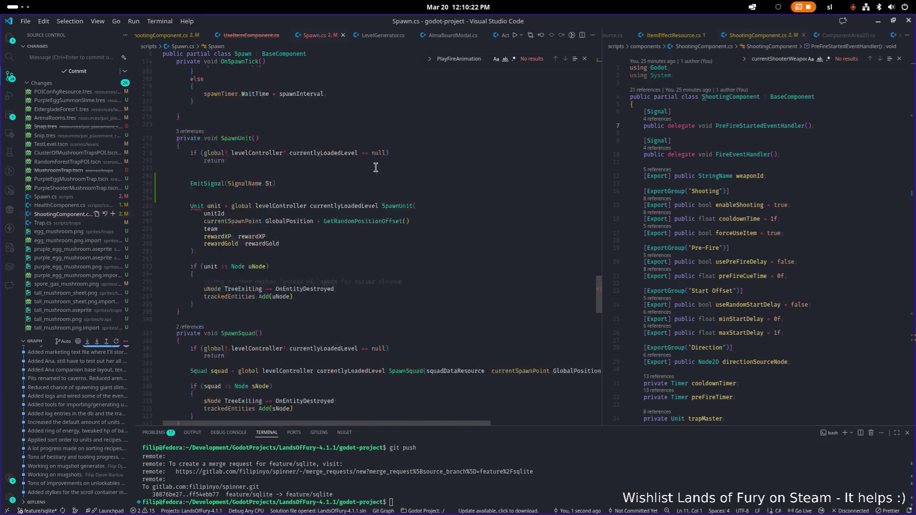
click(270, 265)
text(pawnStarted)
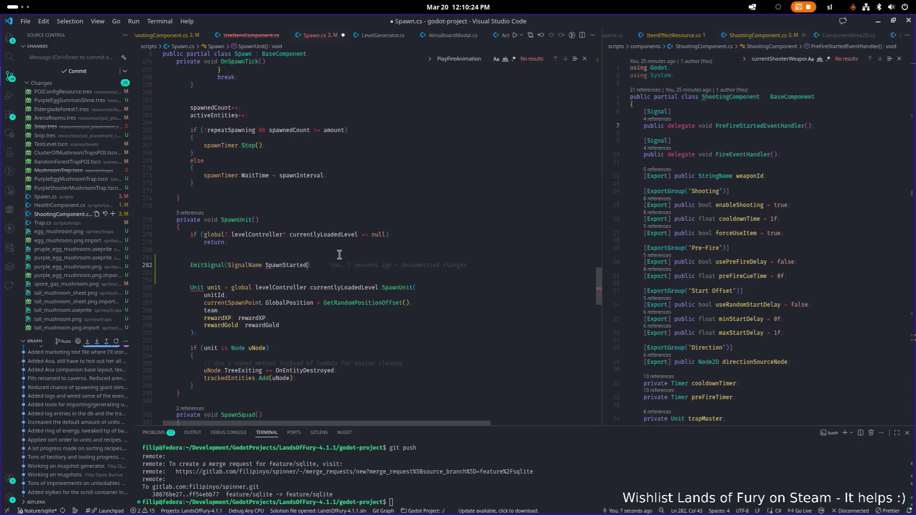
text();)
key(ctrl+s)
key(shift+Home)
key(ctrl+c)
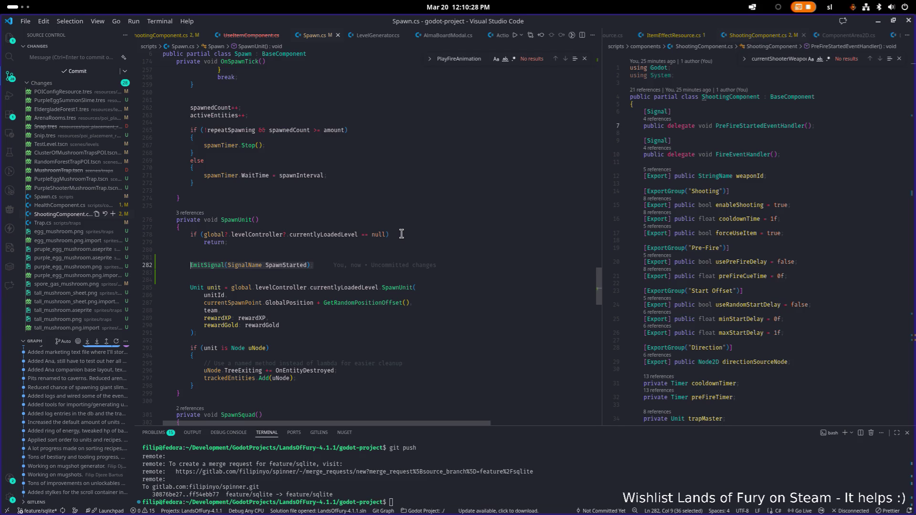
scroll(389, 232, down, 4)
click(413, 252)
key(Down)
key(Down)
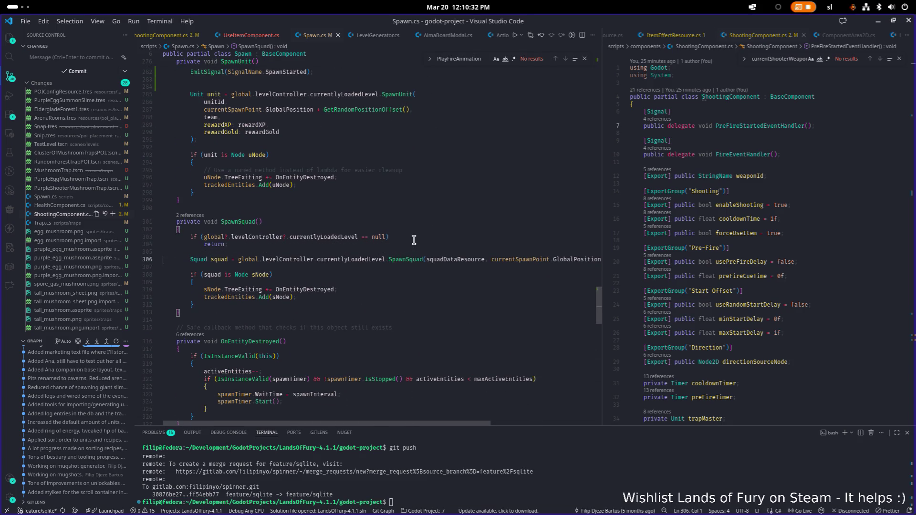
- Paste the EmitSignal(SignalName.SpawnStarted); line after SpawnSquad's null check, fix its indent, and save
scroll(408, 243, up, 2)
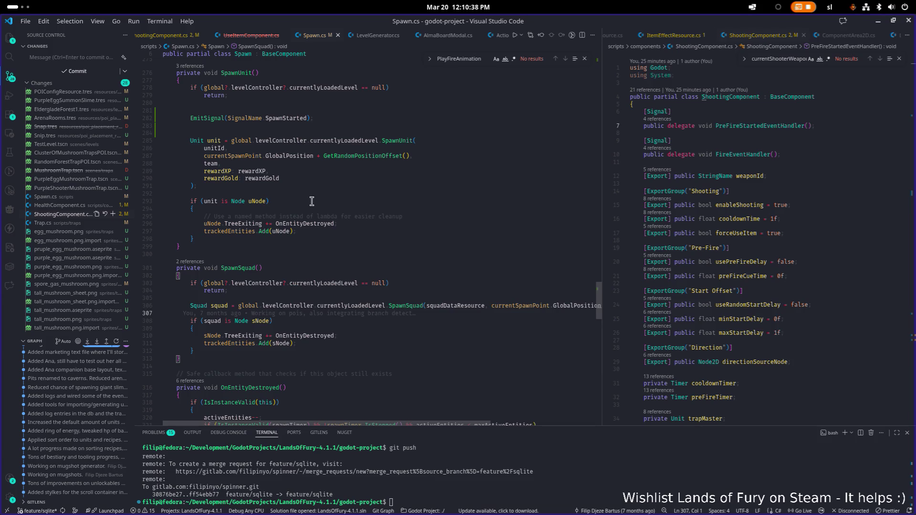
double_click(309, 224)
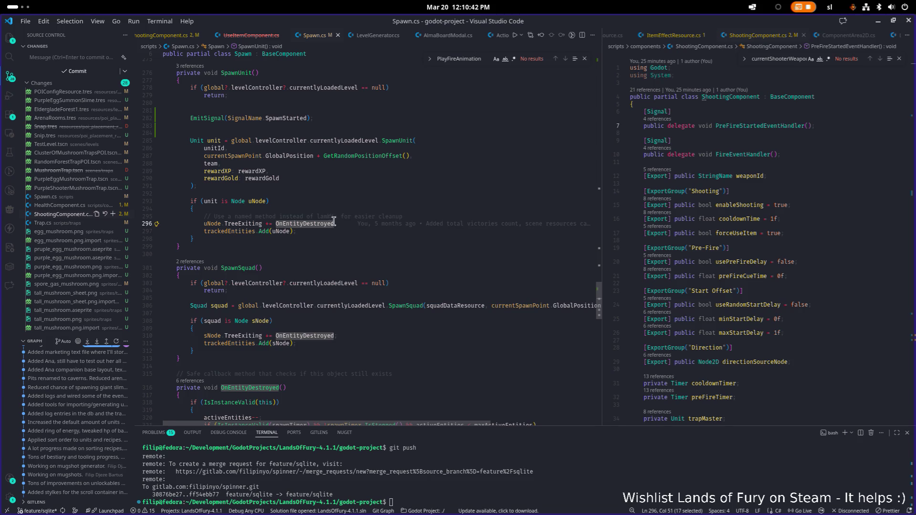
mouse_move(285, 225)
click(294, 290)
key(ctrl+v)
key(shift+Tab)
key(ctrl+s)
- Widen the ShootingComponent.cs editor split, then return to Godot's FileSystem filter
click(315, 270)
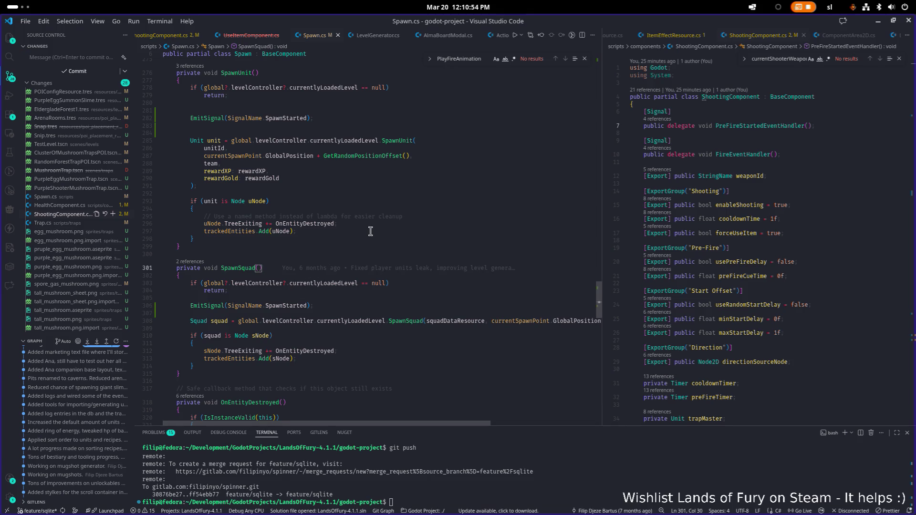
click(340, 237)
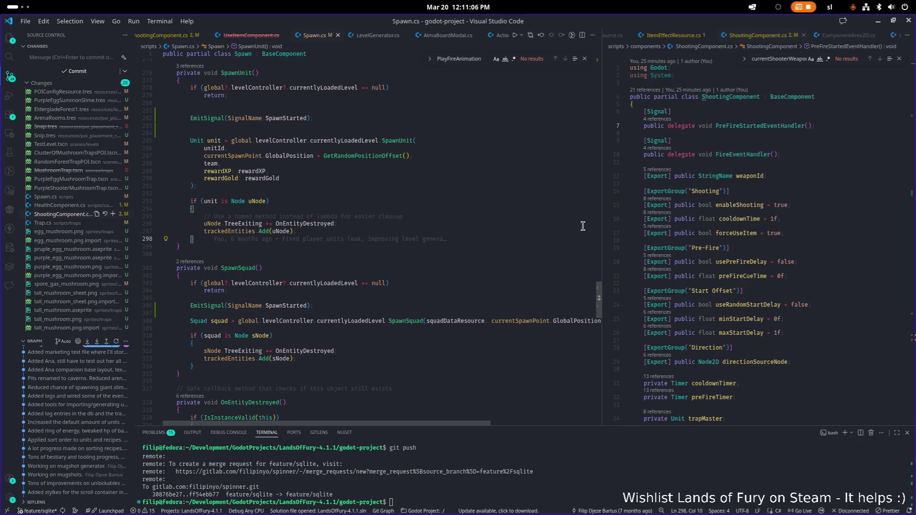
drag(603, 220, 537, 222)
click(733, 221)
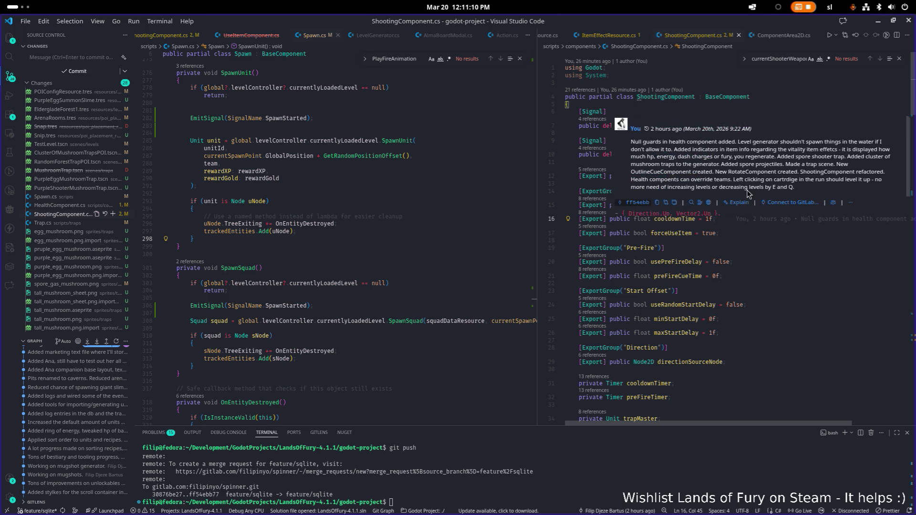
drag(536, 229, 485, 229)
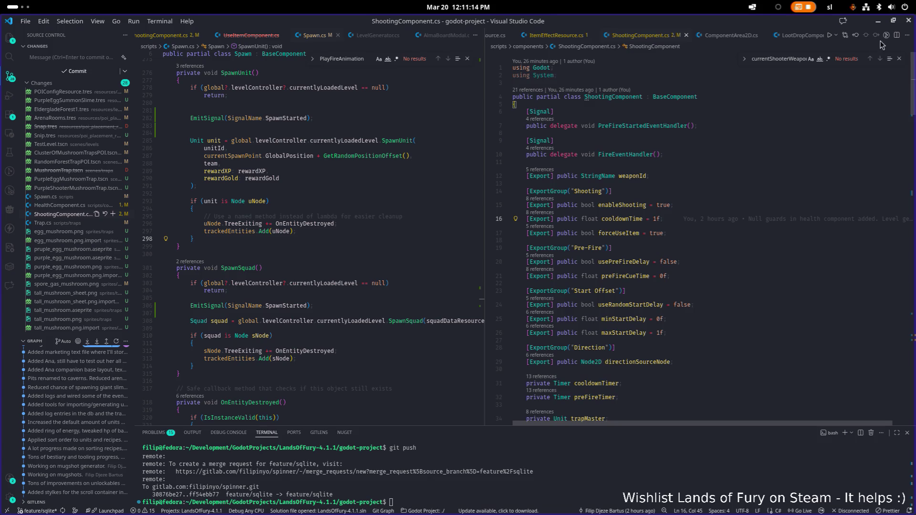
click(878, 21)
double_click(110, 314)
- Filter FileSystem to 'trap', check Trap.cs, then inspect HitTimer and the PurpleEggMushroomTrap root node
text(trap)
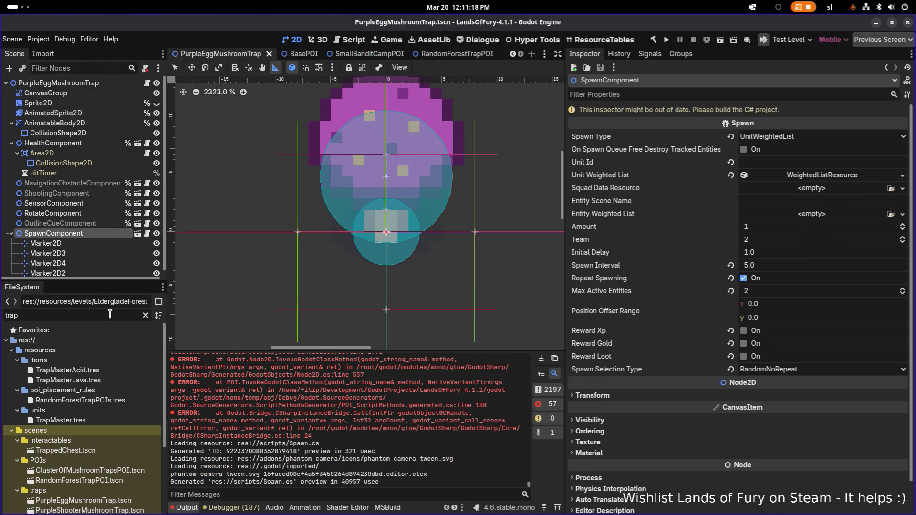
scroll(93, 458, down, 5)
click(93, 476)
right_click(91, 476)
mouse_move(181, 404)
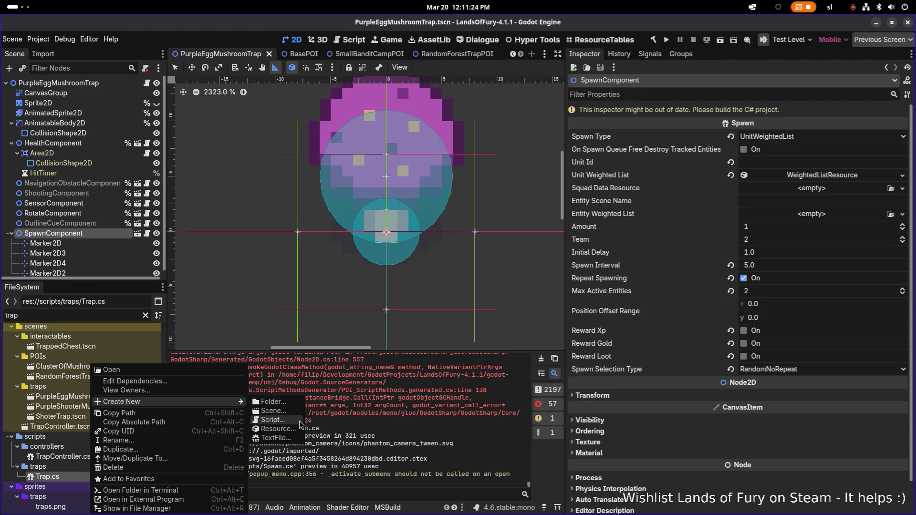
click(85, 173)
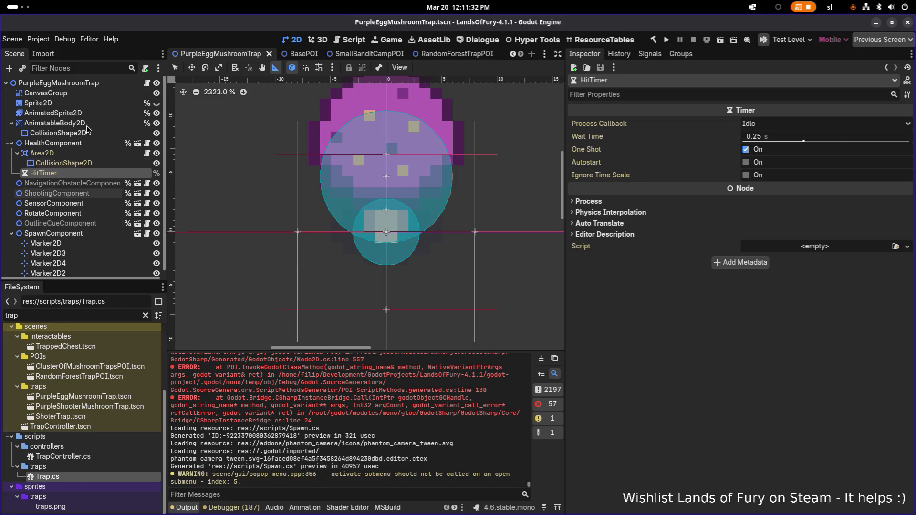
click(83, 85)
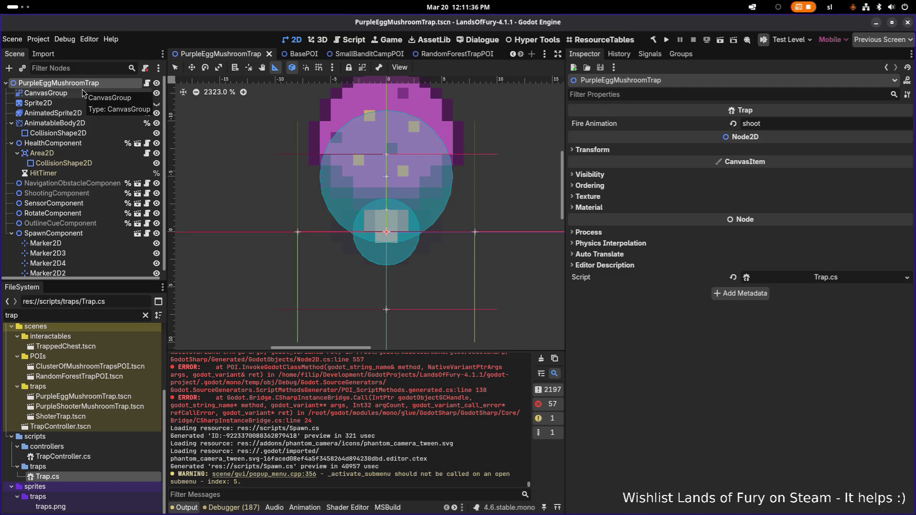
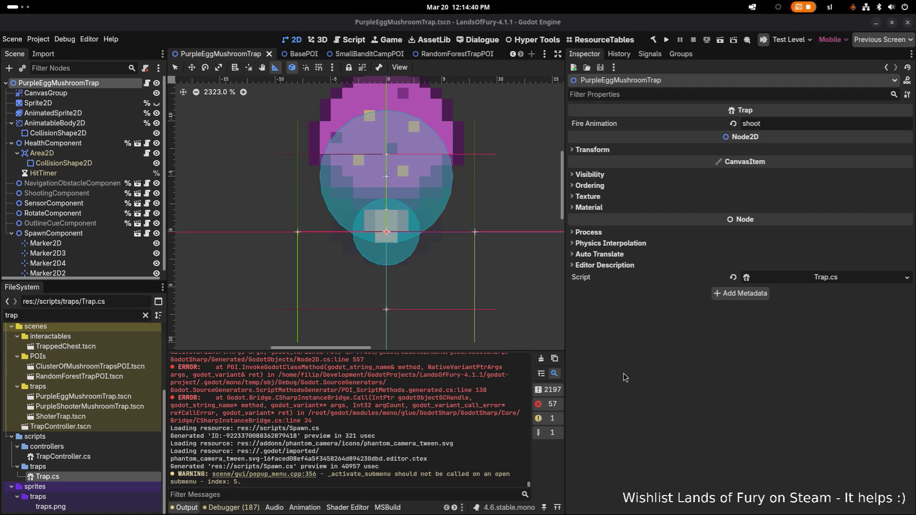
- Create a new C# script at res://scripts/traps/SpawnTrap.cs from Trap.cs's context menu
click(68, 471)
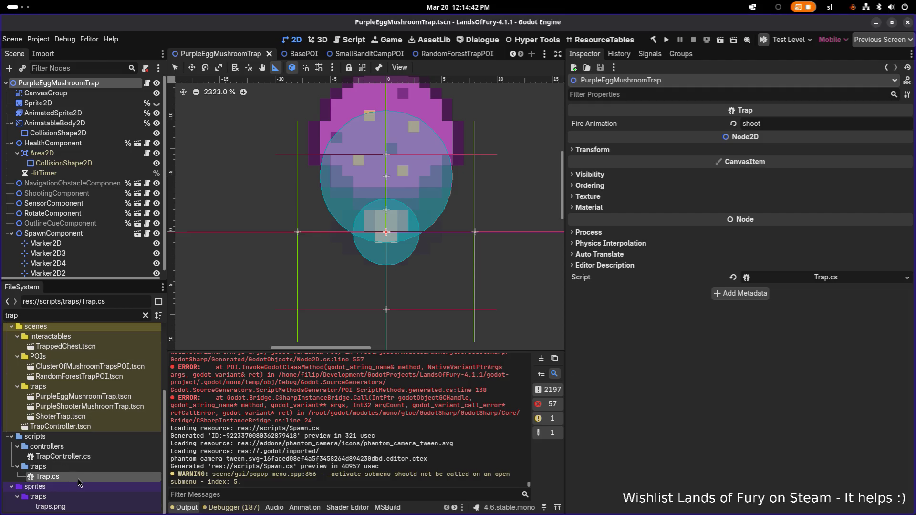
right_click(78, 476)
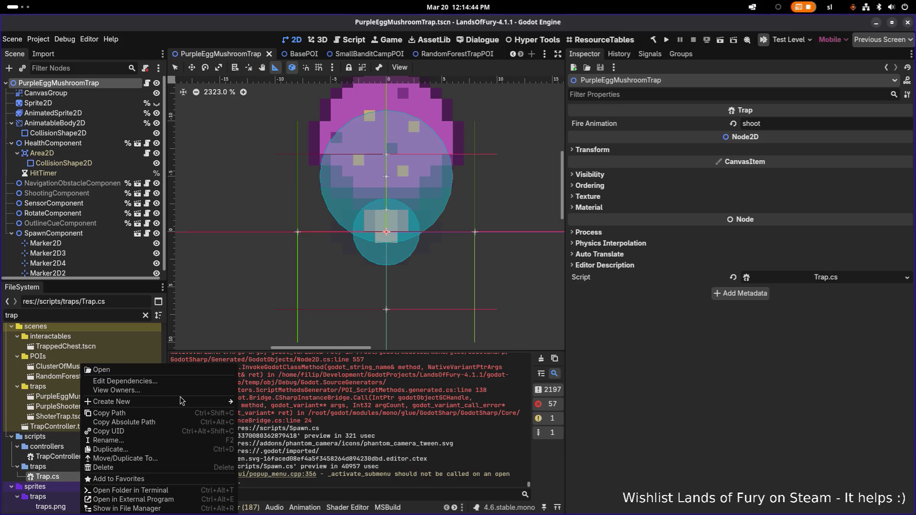
mouse_move(197, 402)
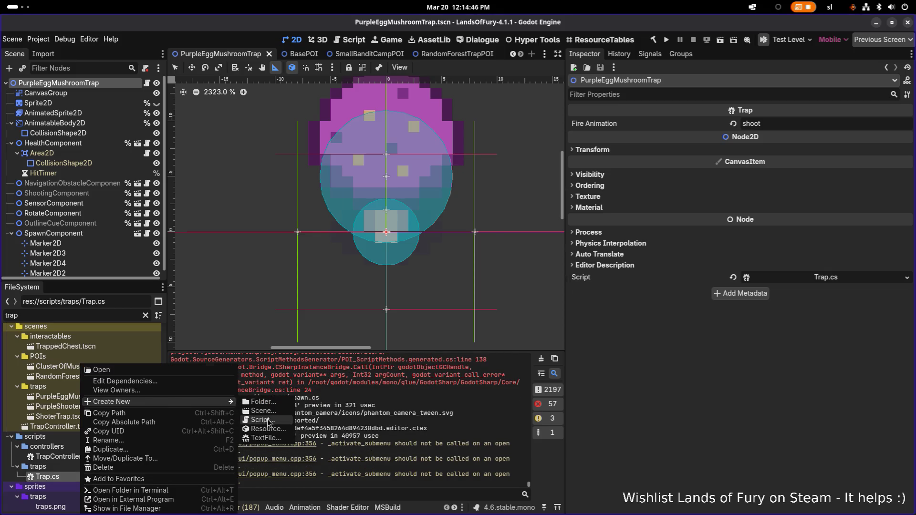
click(262, 420)
text(SpawnTrap)
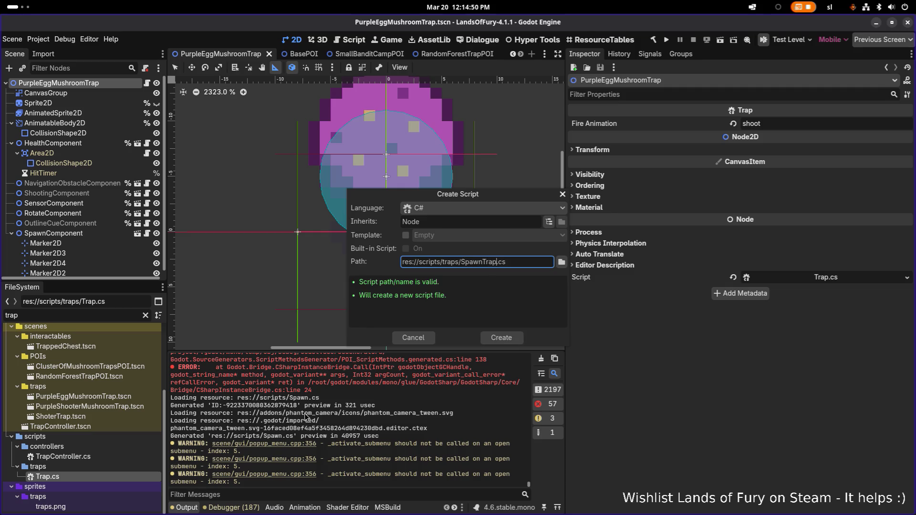
click(513, 337)
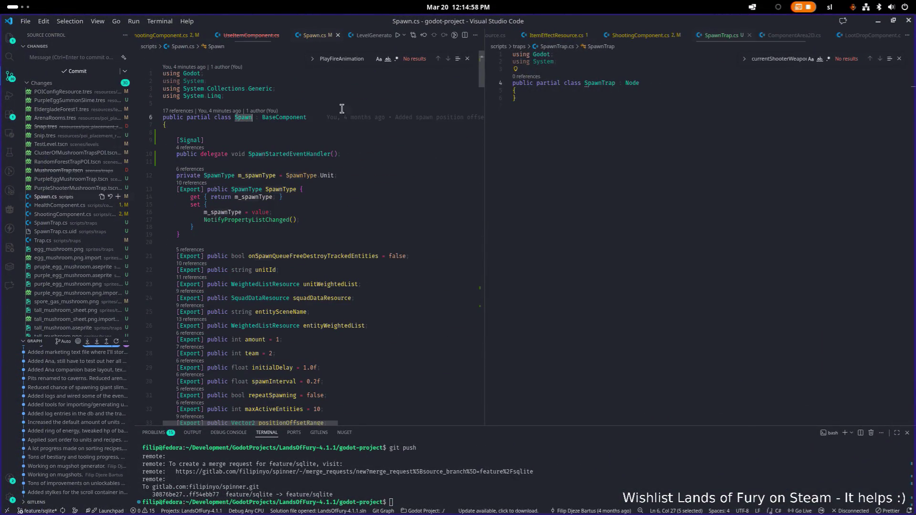
- Change SpawnTrap's base class to Trap and start a new line in the class body
click(627, 83)
text(Tra)
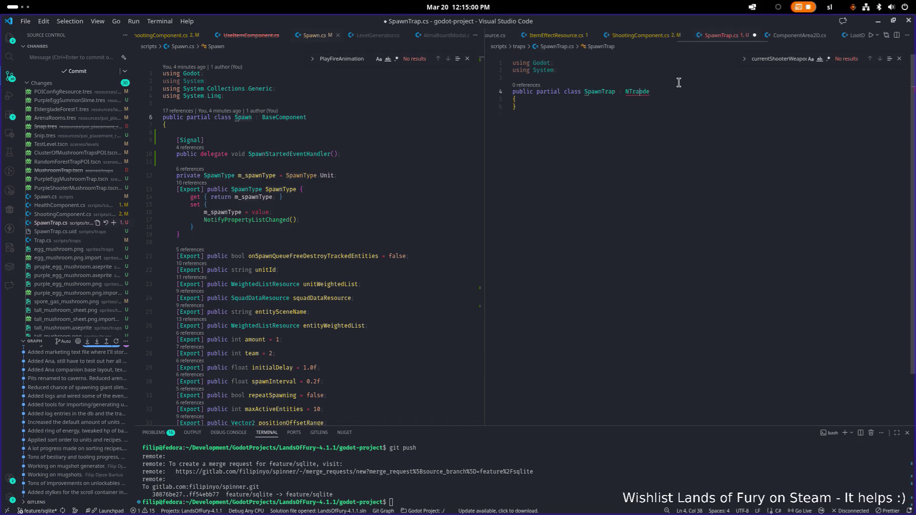
key(ctrl+BackSpace)
key(ctrl+Delete)
text(Tra)
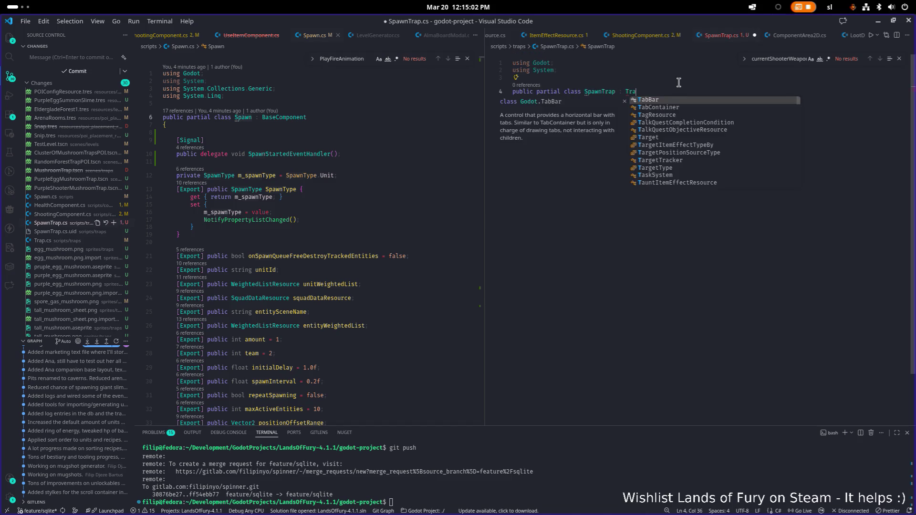
text(p)
key(Return)
key(Down)
key(Return)
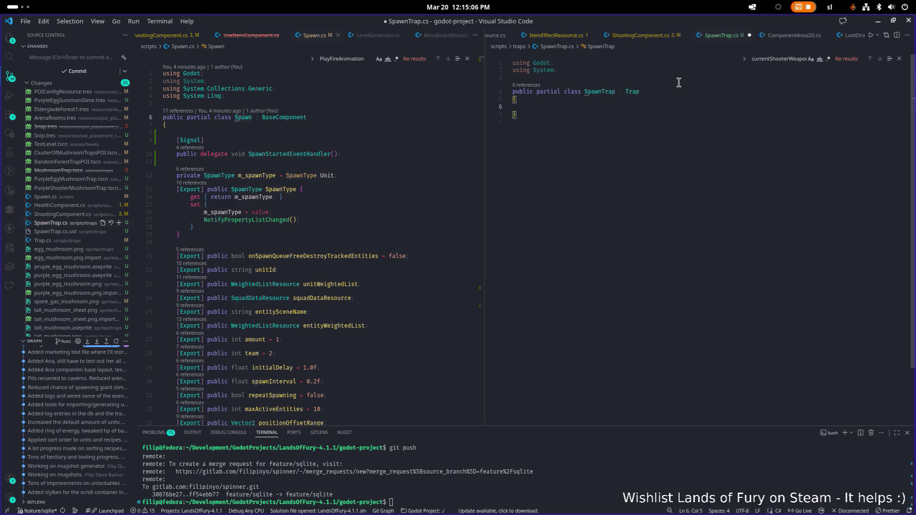
- Open Trap.cs in the left pane for reference beside SpawnTrap.cs
click(372, 105)
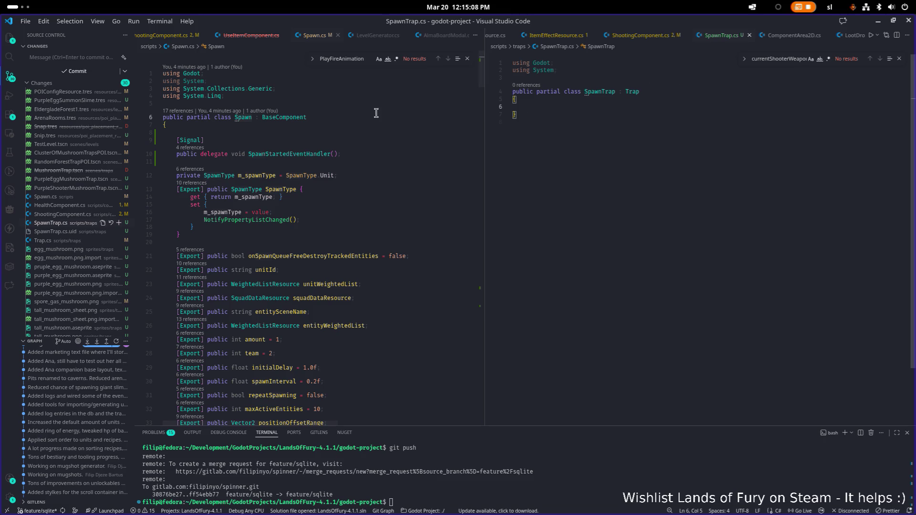
key(ctrl+p)
text(trap)
key(Down)
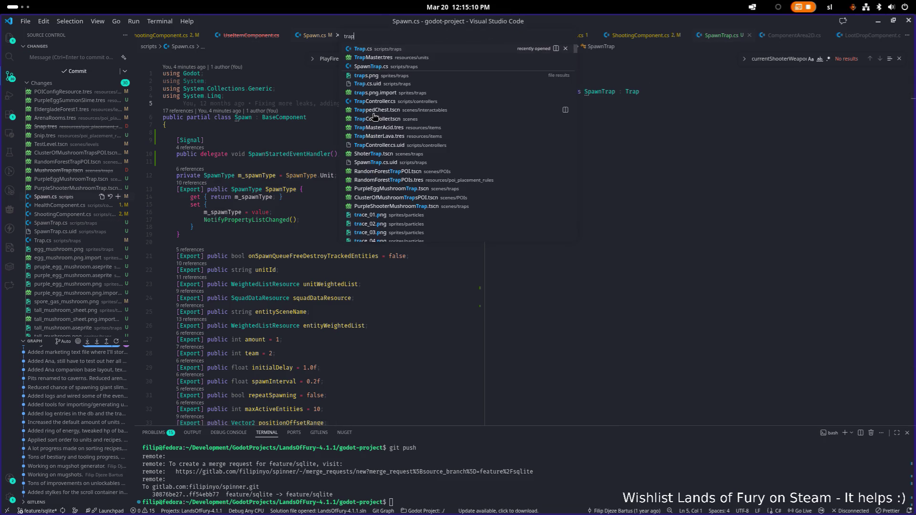
key(Return)
scroll(372, 113, up, 10)
click(297, 147)
click(600, 104)
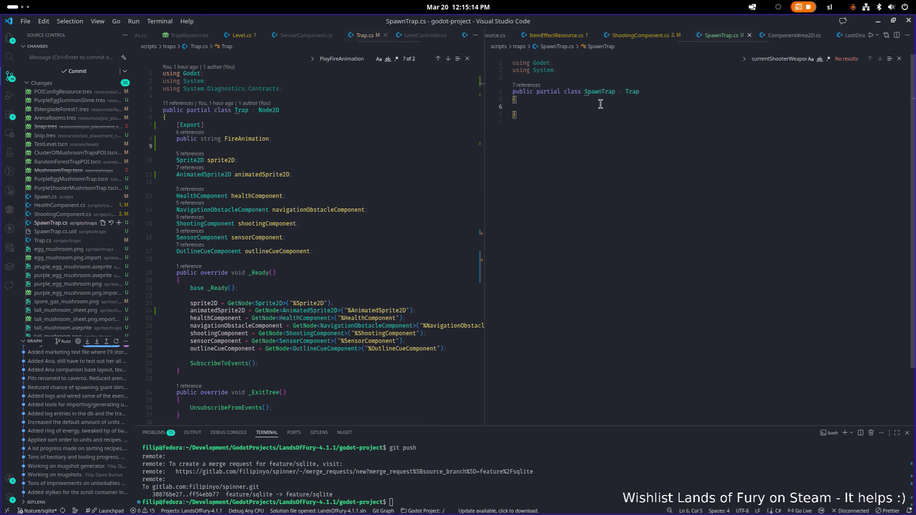
- Declare a 'Spawn spawn;' field in SpawnTrap
text(Spawncom)
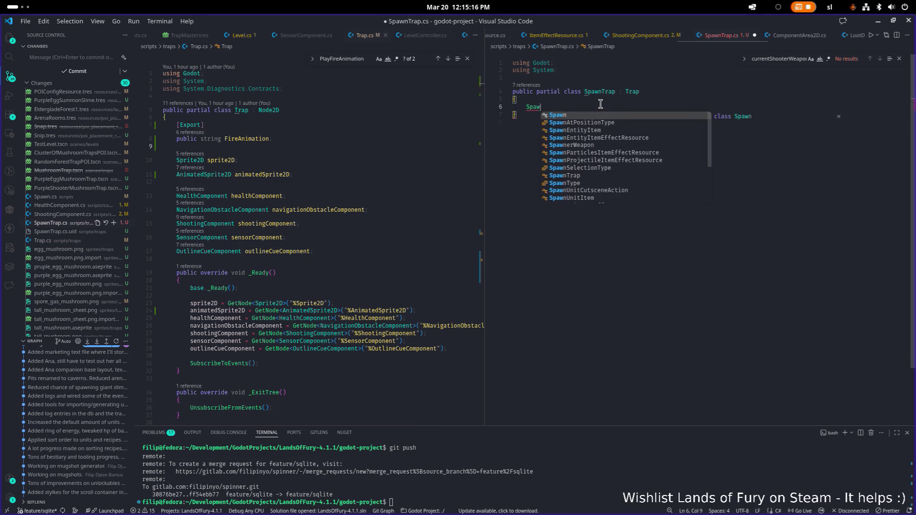
key(Escape)
key(BackSpace)
key(BackSpace)
key(BackSpace)
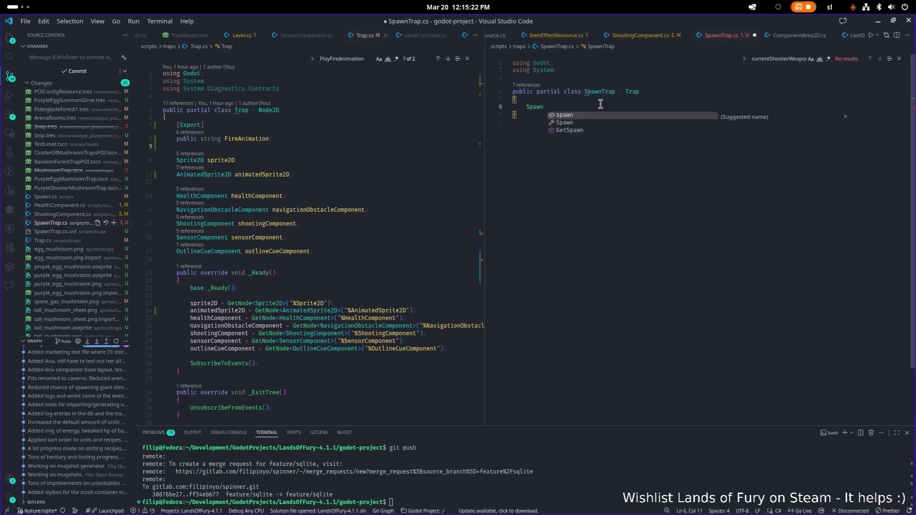
key(Return)
text(;)
key(Return)
key(Return)
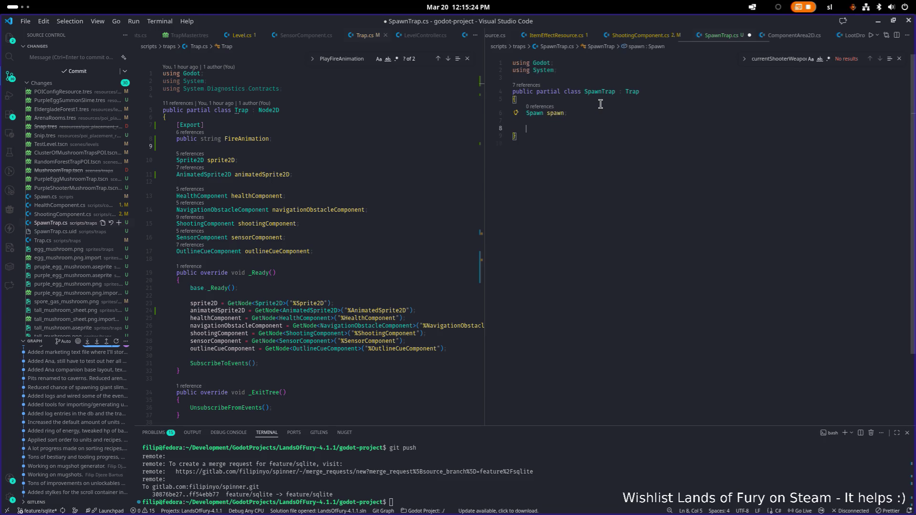
- Add a public override _Ready that assigns spawn = GetNode<Spawn>("%Spawn...")
text(public)
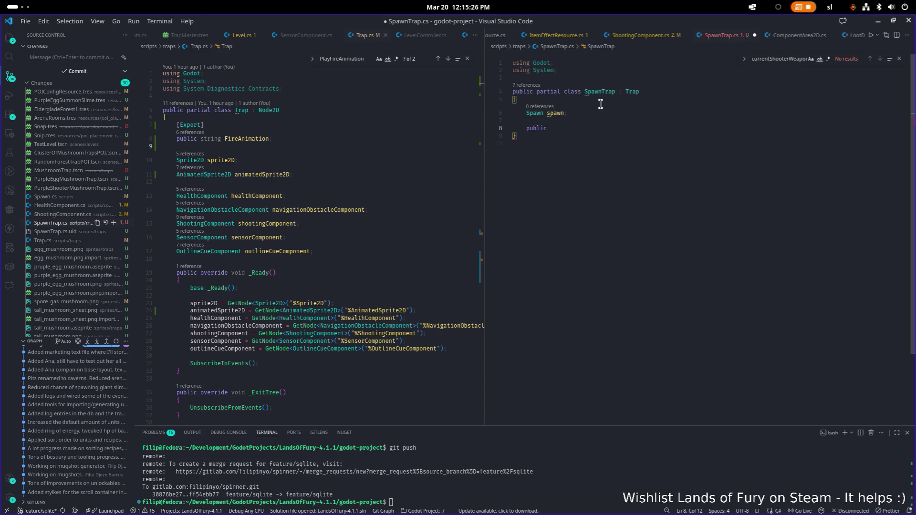
text( override void_)
key(Escape)
text( _Rea)
key(Return)
key(Return)
text(spawn = )
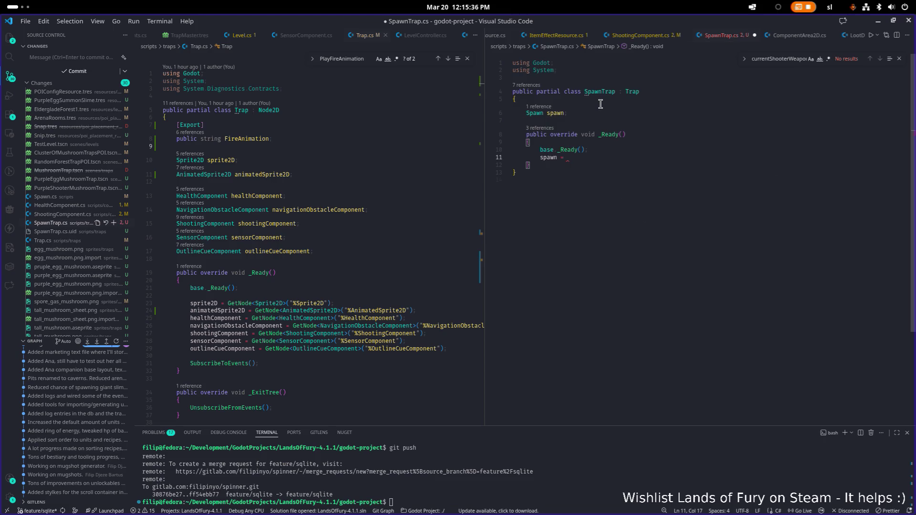
text(GetNode)
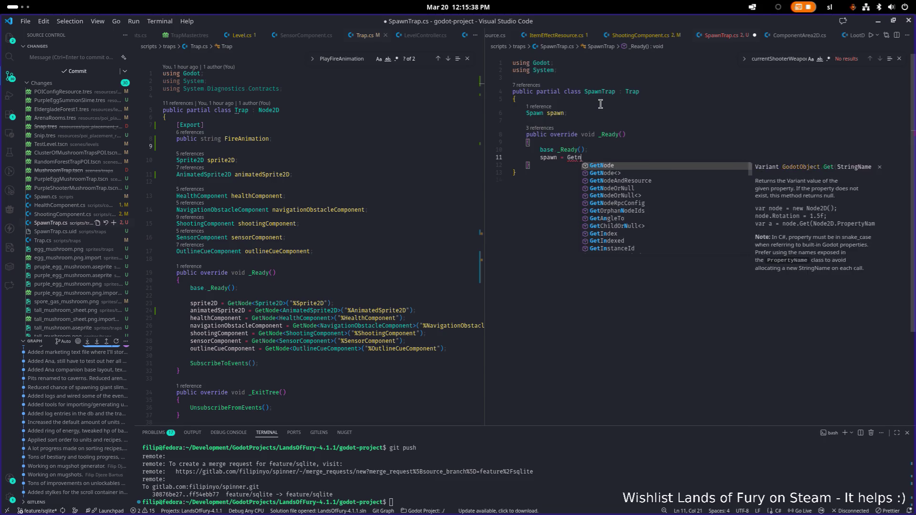
text(<)
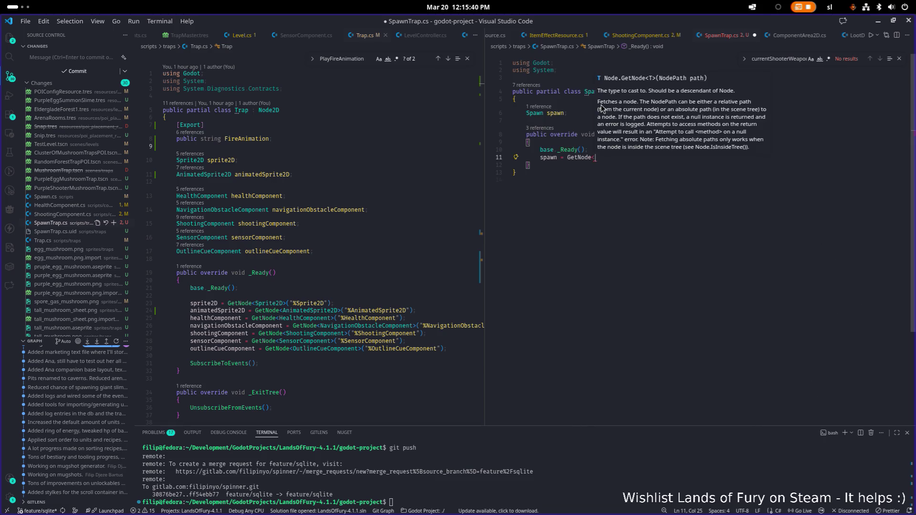
text(Spawn)
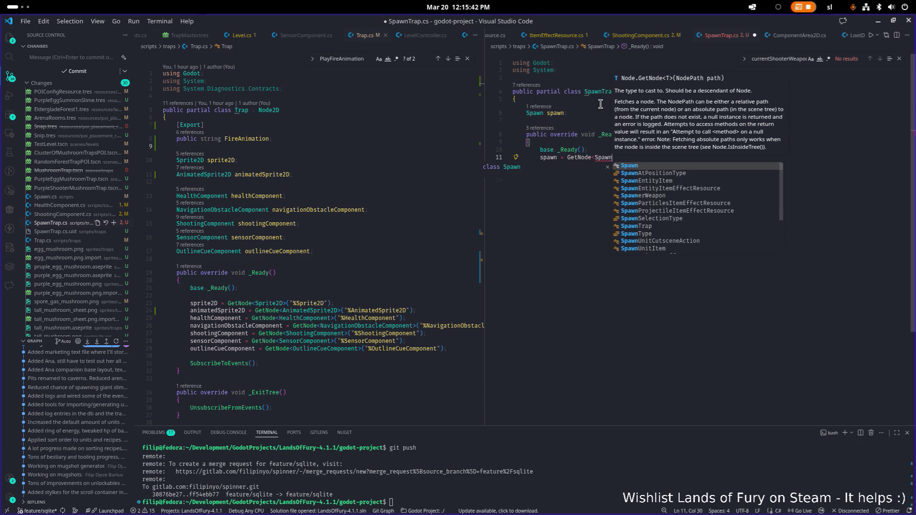
text(>("%Spawn)
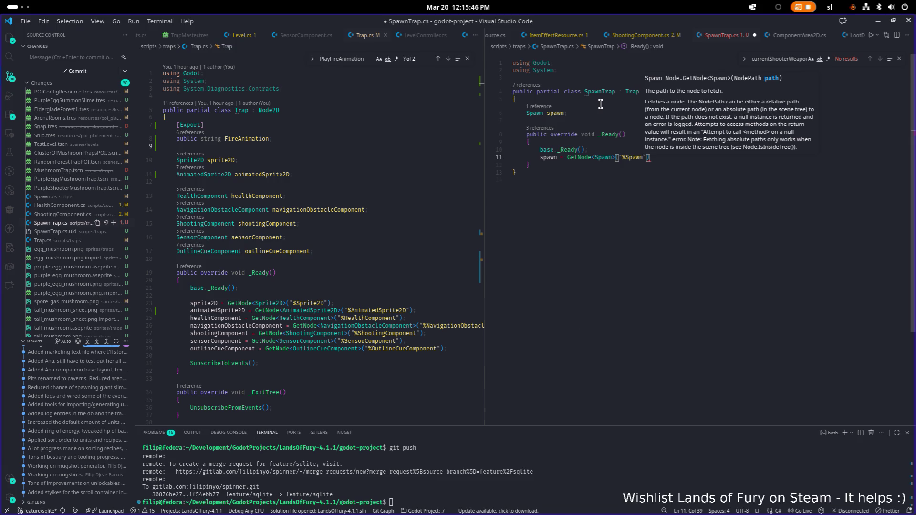
key(alt+Tab)
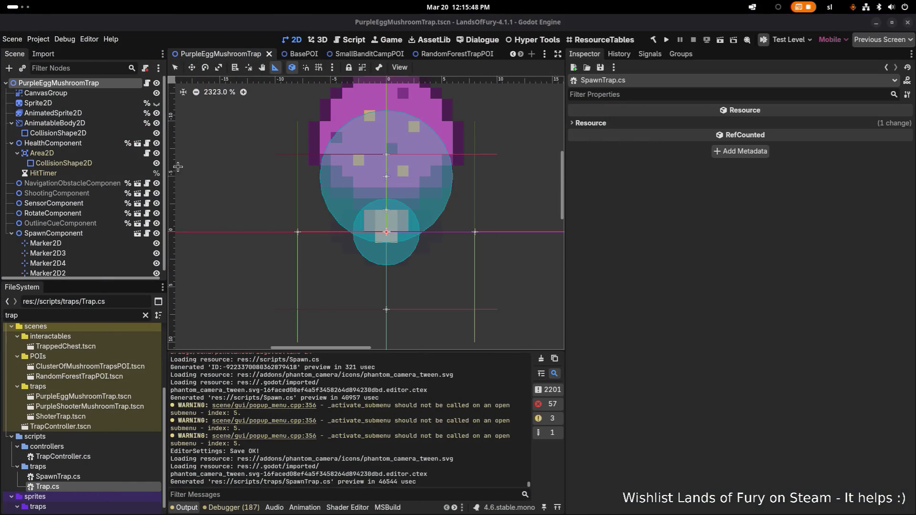
- Set SpawnComponent to Access as Unique Name, save the scene, and copy its name
right_click(98, 234)
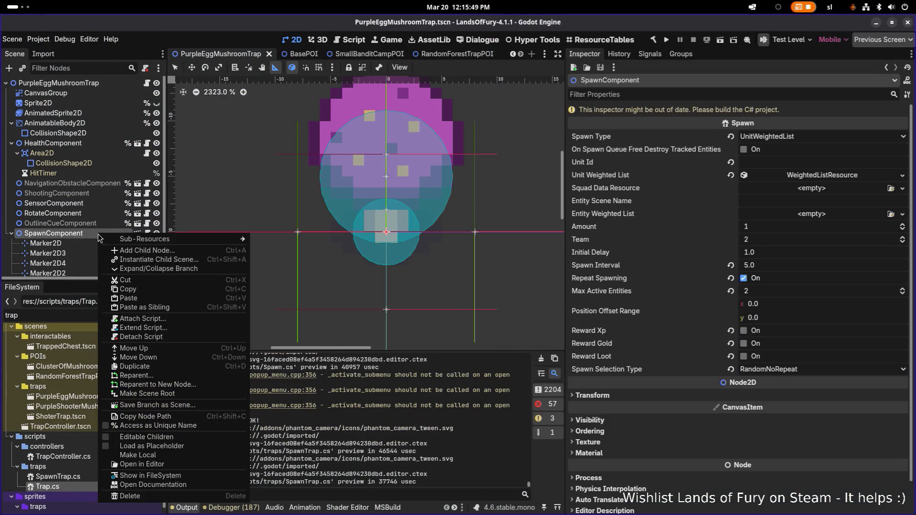
click(174, 437)
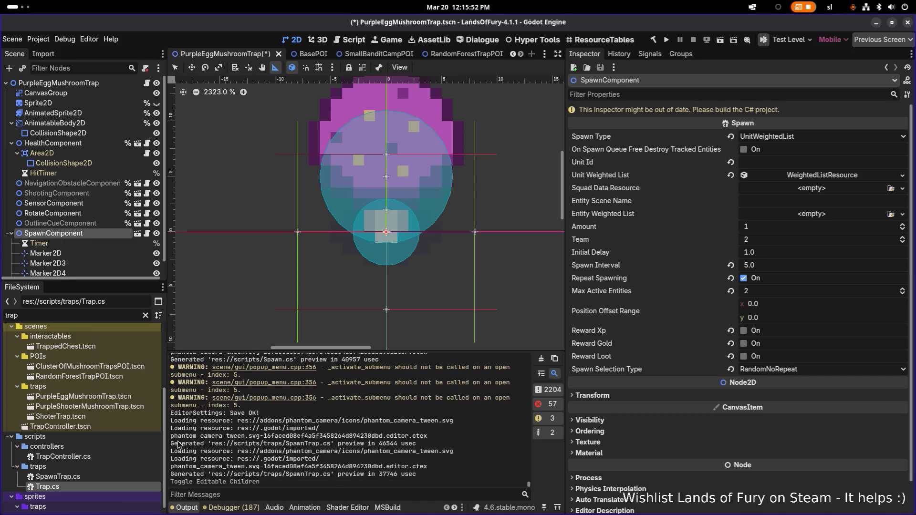
key(ctrl+z)
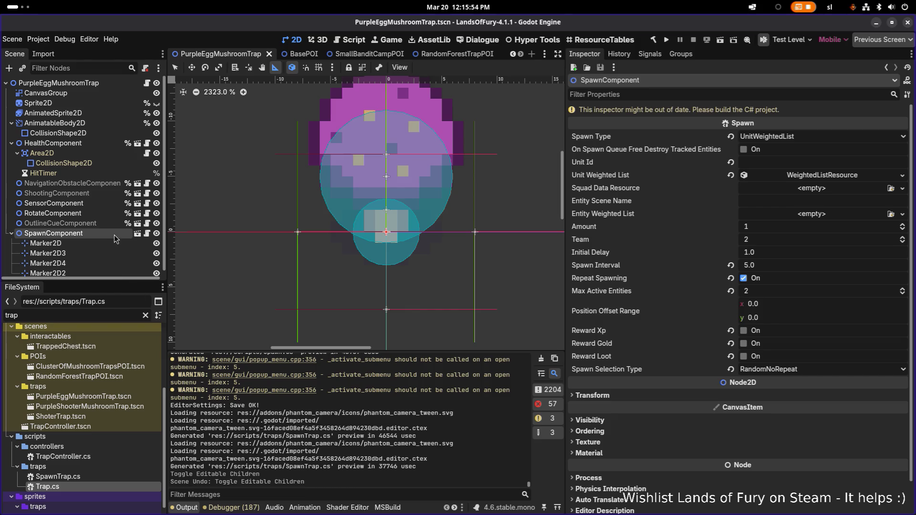
right_click(114, 238)
click(187, 433)
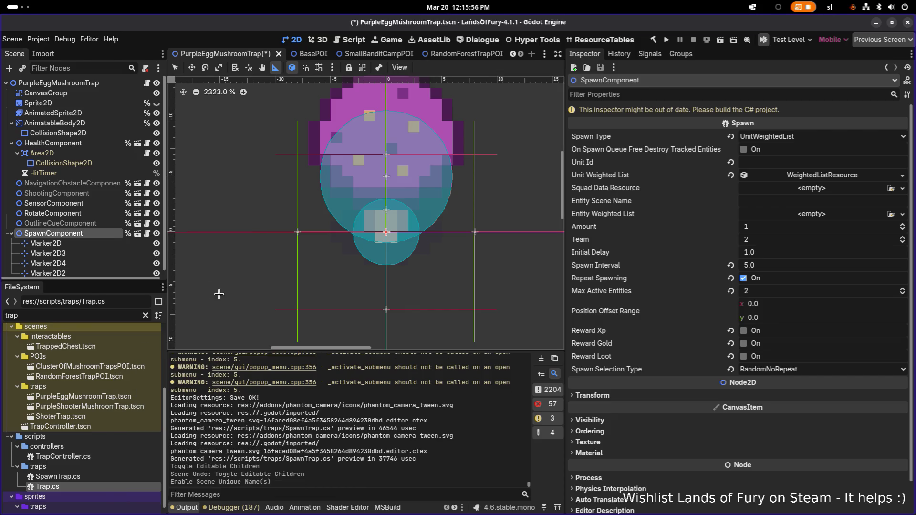
click(96, 222)
key(ctrl+s)
double_click(98, 233)
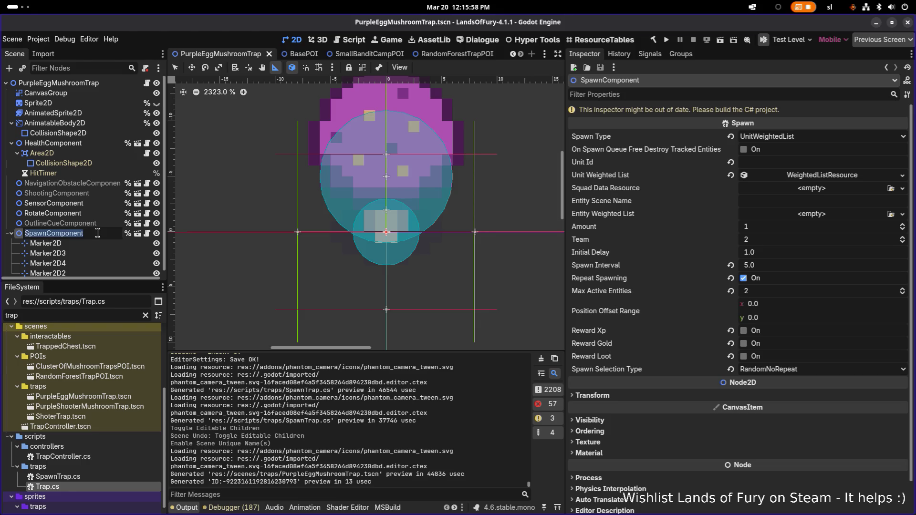
key(alt+Tab)
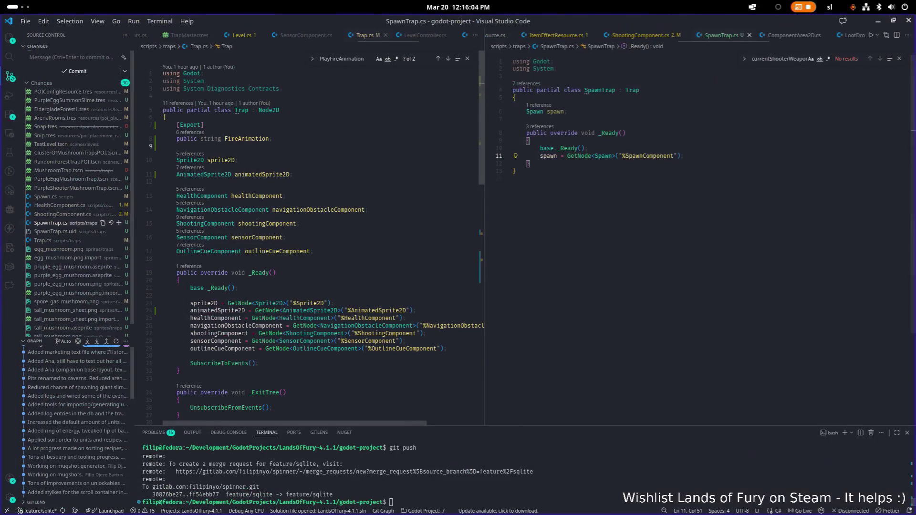
- Begin a 'public override void' method declaration below _Ready in SpawnTrap.cs
click(606, 163)
key(Return)
key(Return)
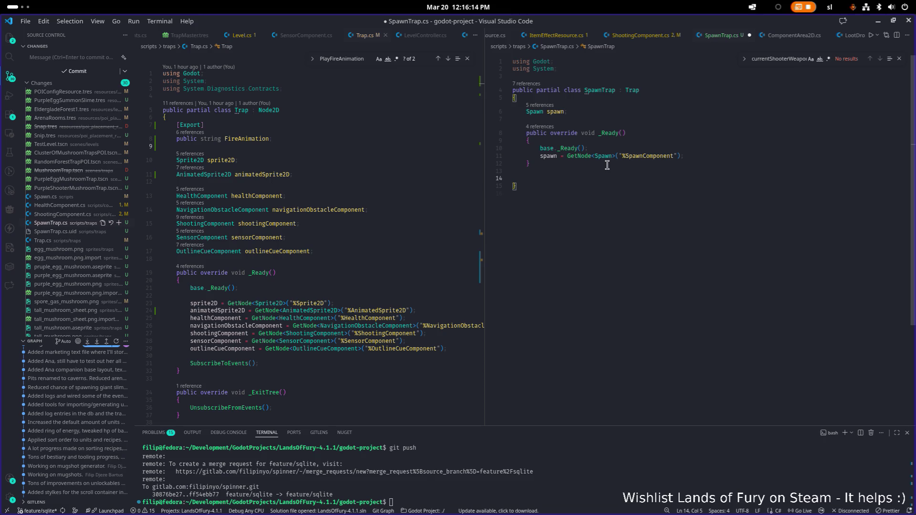
text(public )
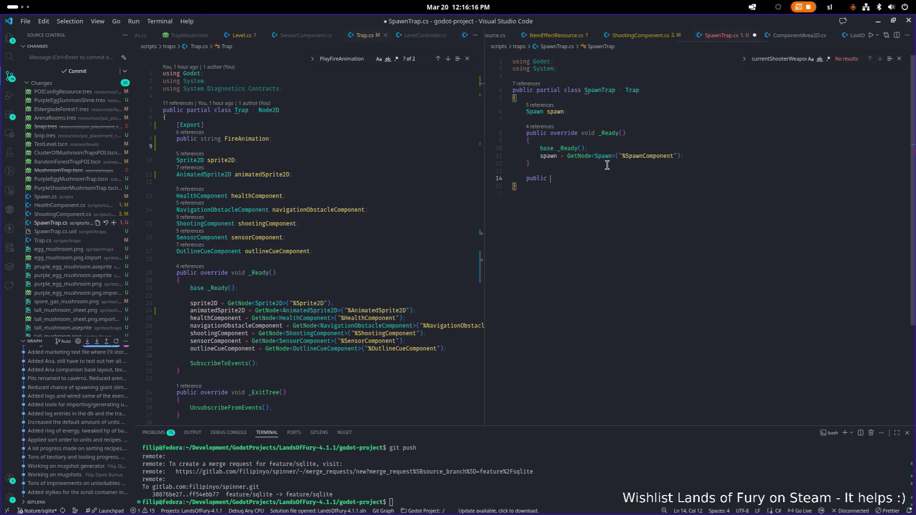
text(override vo)
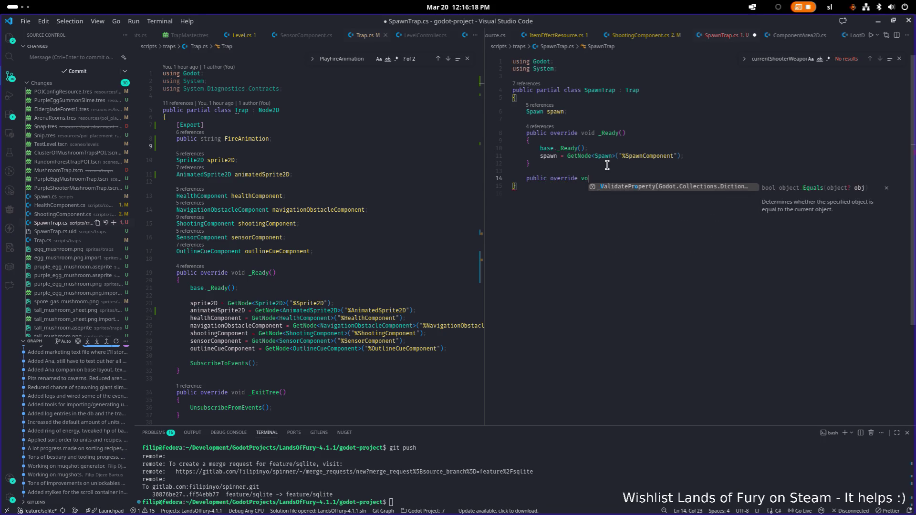
text(id Cus)
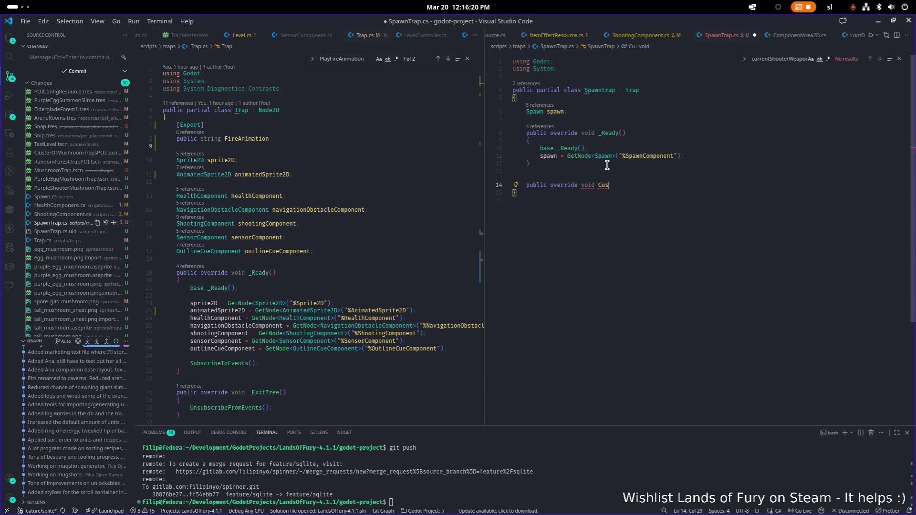
key(BackSpace)
- Review the SubscribeToEvents and UnsubscribeFromEvents methods in Trap.cs
click(293, 161)
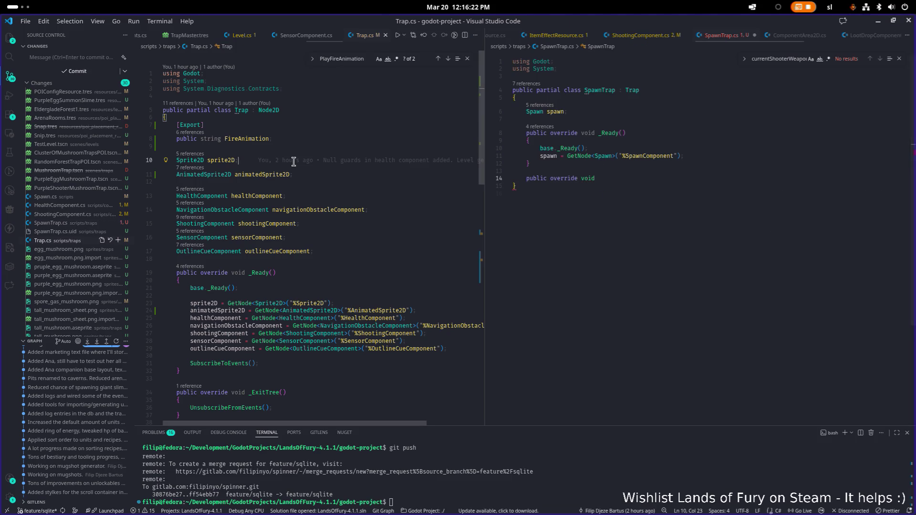
key(ctrl+p)
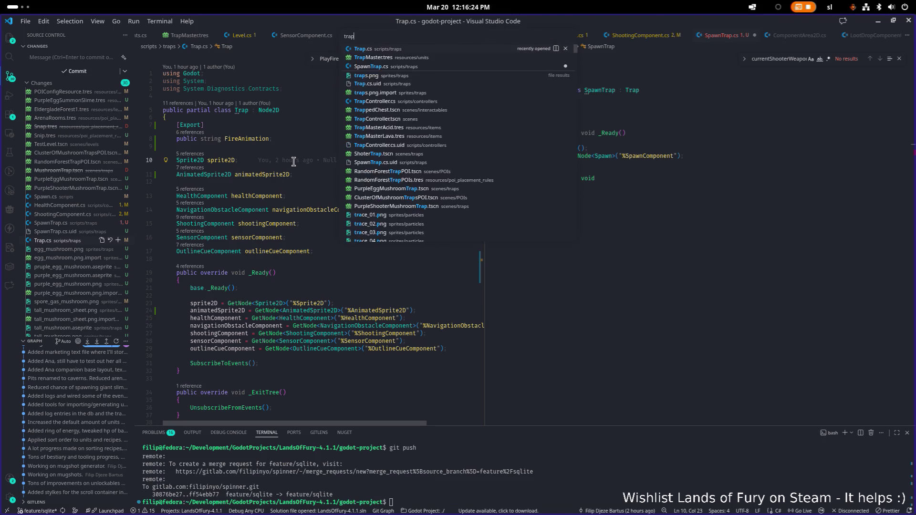
key(Escape)
scroll(293, 160, down, 8)
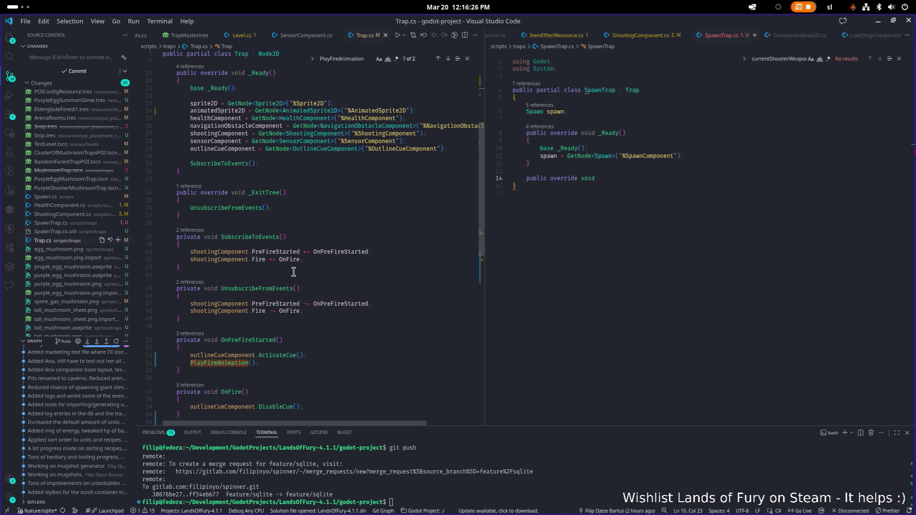
click(276, 206)
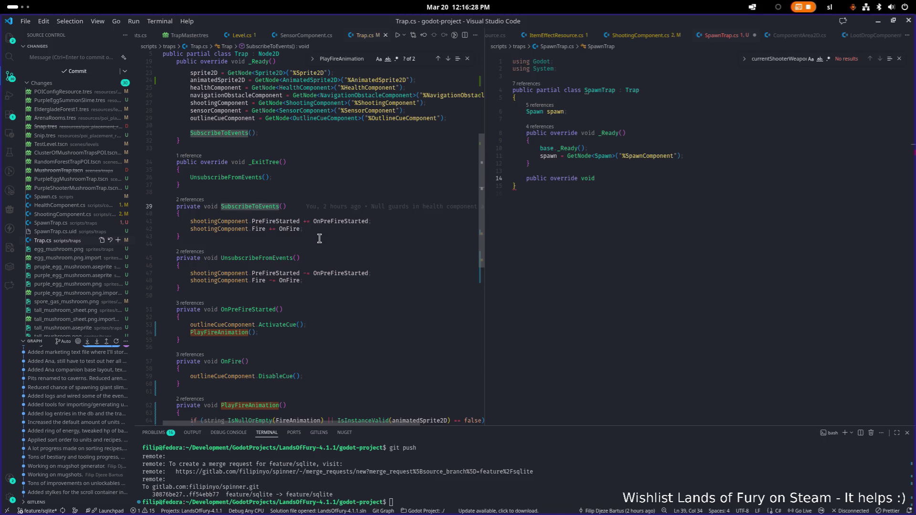
click(315, 264)
scroll(315, 264, up, 3)
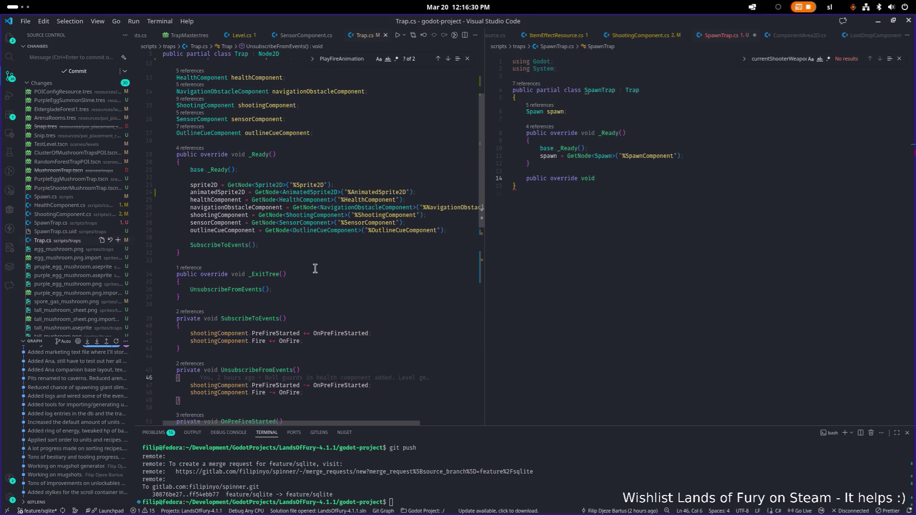
scroll(315, 269, down, 2)
scroll(315, 269, up, 4)
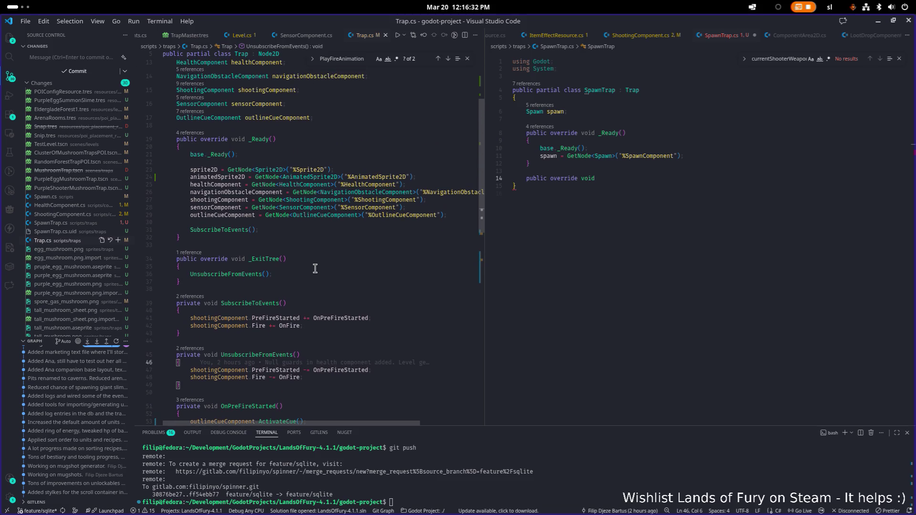
scroll(306, 268, down, 1)
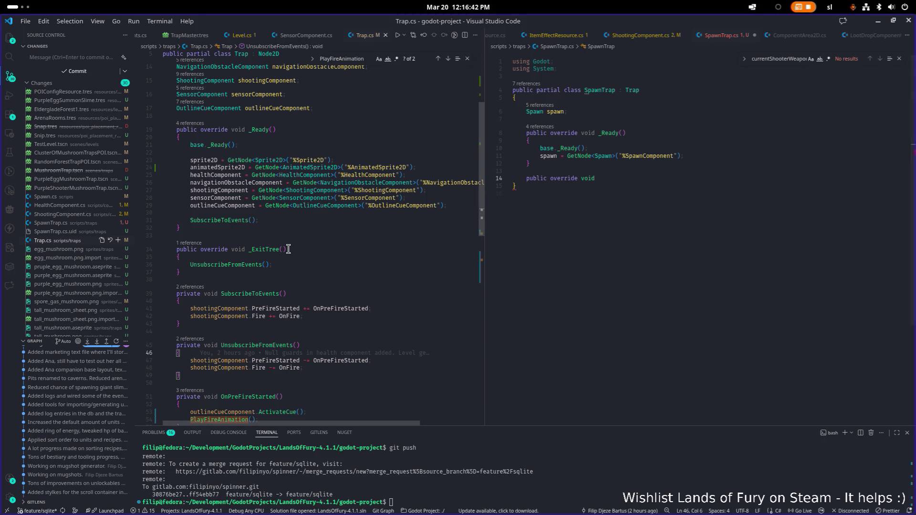
scroll(334, 212, down, 5)
scroll(337, 208, up, 3)
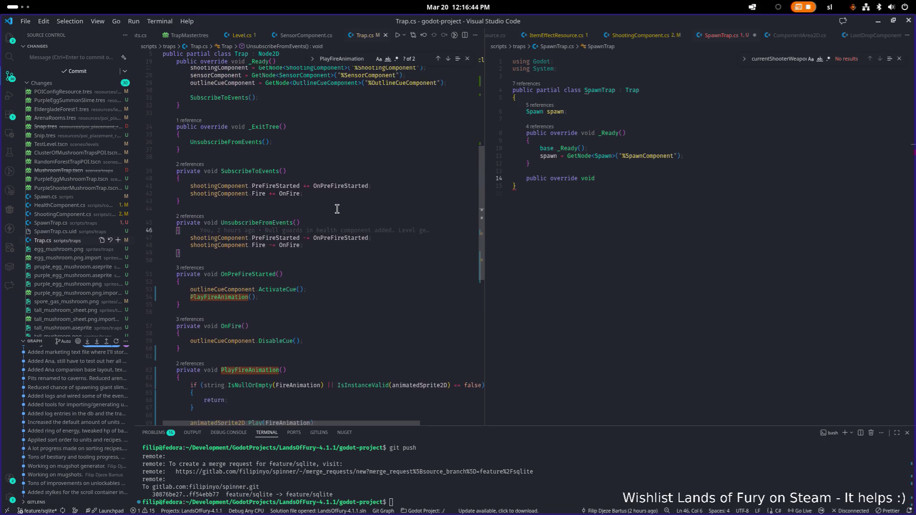
- Place cursors on both the SubscribeToEvents and UnsubscribeFromEvents declarations in Trap.cs
click(334, 262)
scroll(333, 262, up, 3)
scroll(334, 262, up, 2)
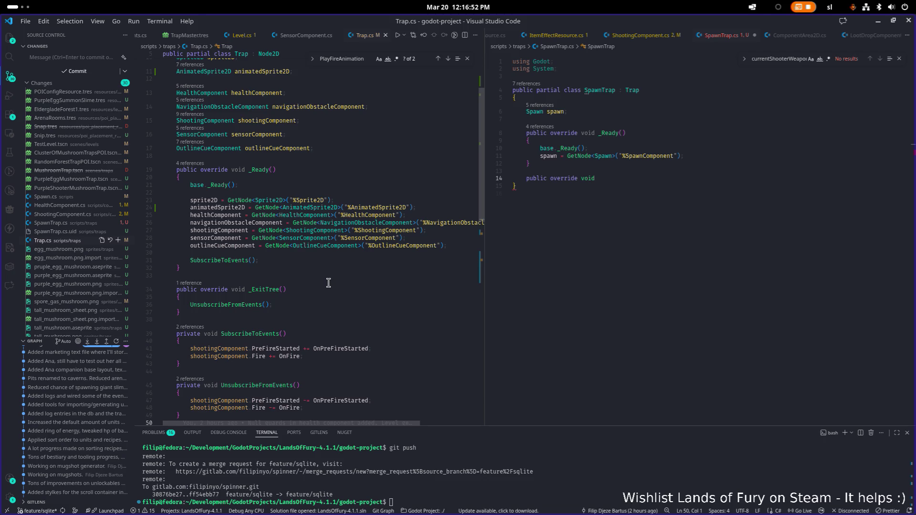
scroll(329, 283, down, 2)
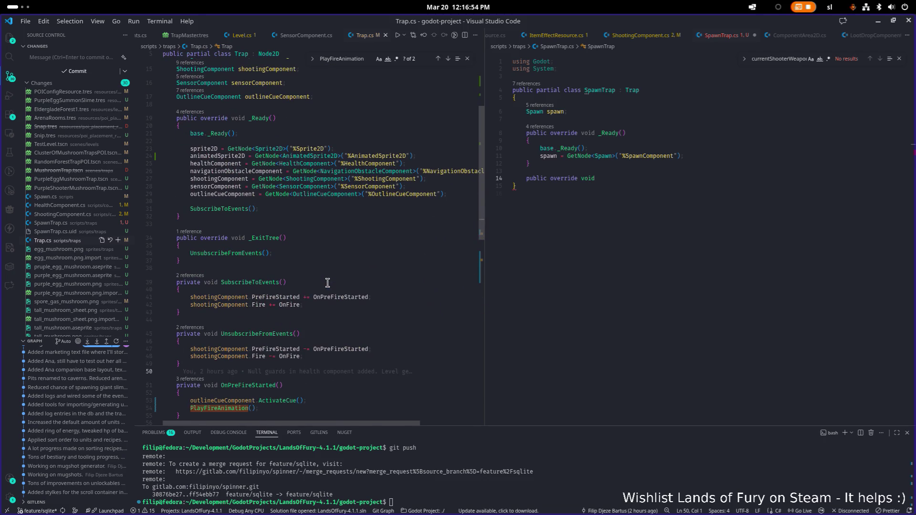
click(327, 283)
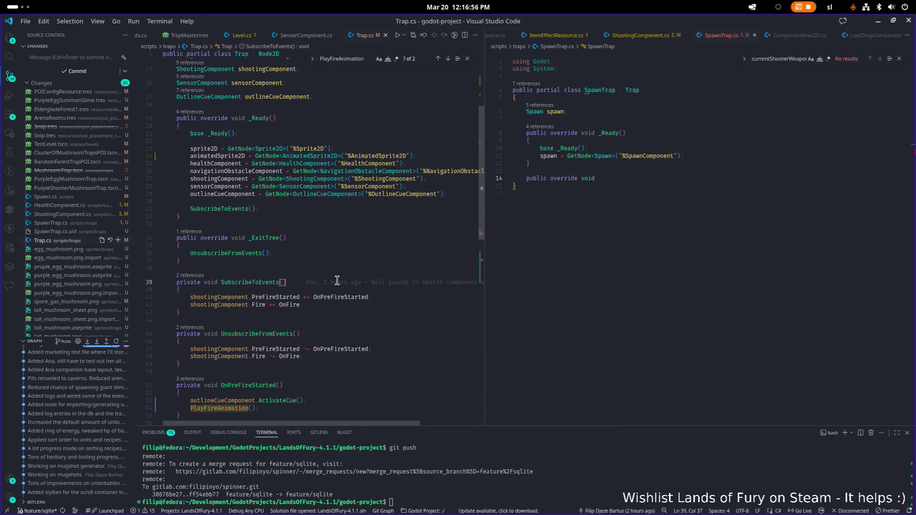
scroll(324, 322, up, 1)
alt+click(316, 337)
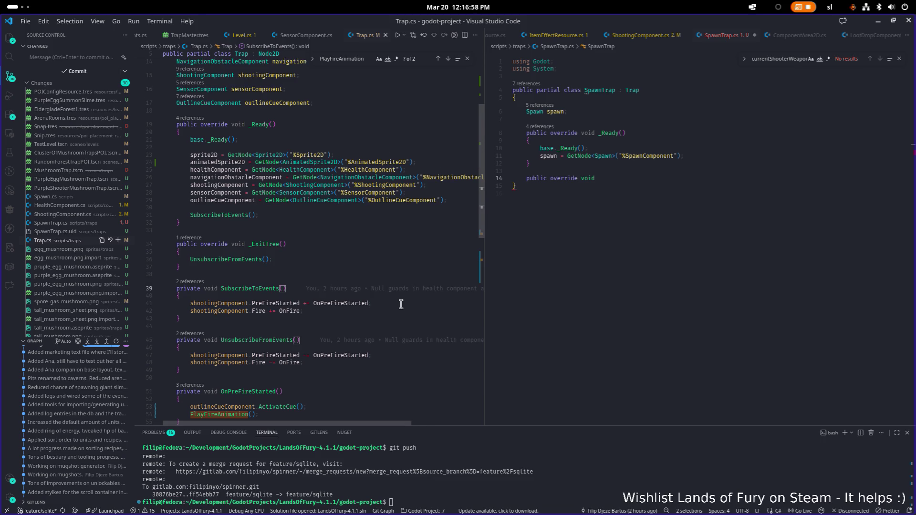
- Change both Trap.cs event methods from private to protected virtual and save
key(ctrl+Delete)
text(prote)
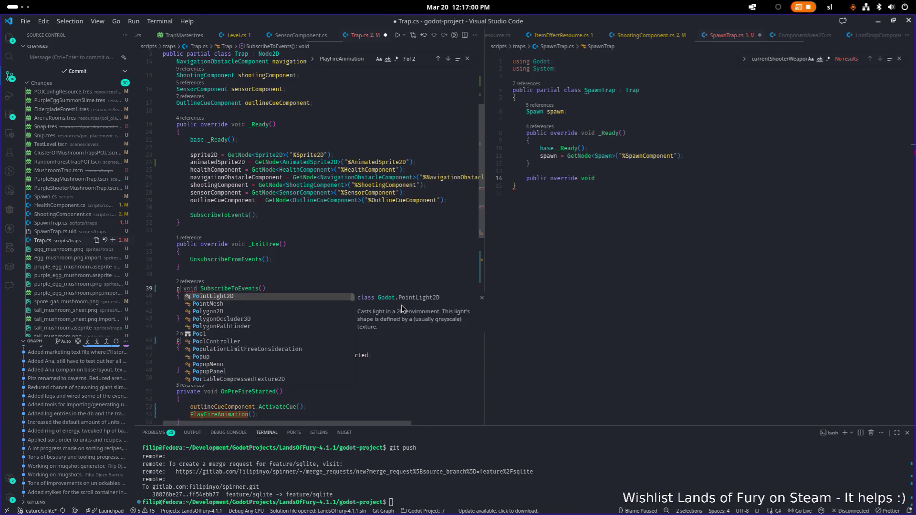
text(cted virtaul)
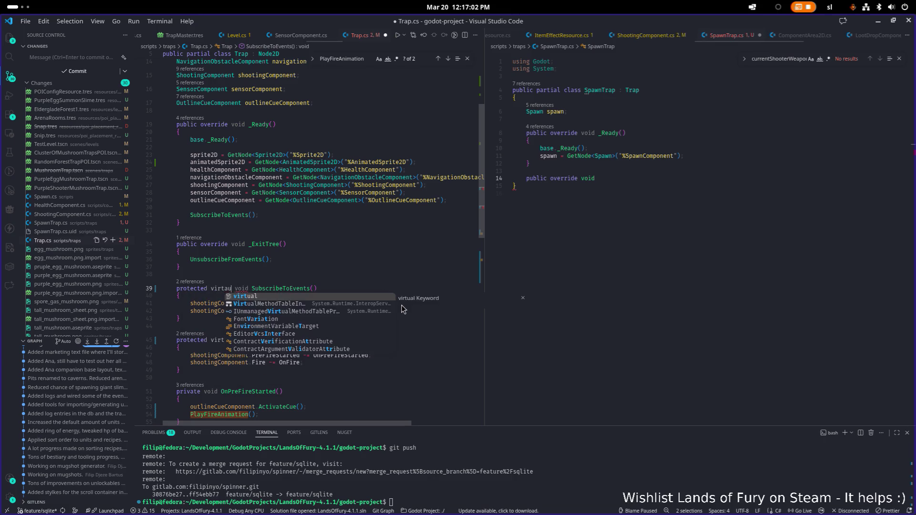
key(BackSpace)
key(BackSpace)
key(BackSpace)
text(ual)
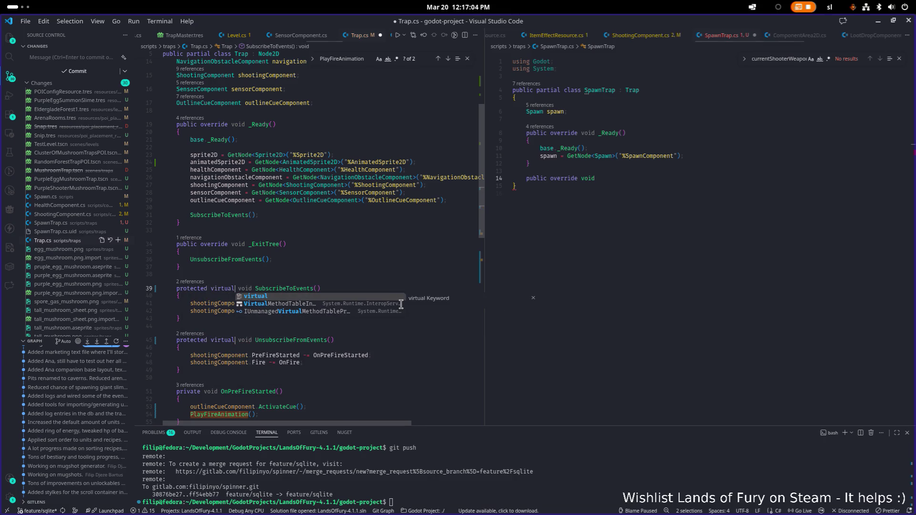
key(ctrl+s)
- Turn the SpawnTrap stub into a protected override SubscribeToEvents with a base call
scroll(663, 177, down, 1)
click(666, 177)
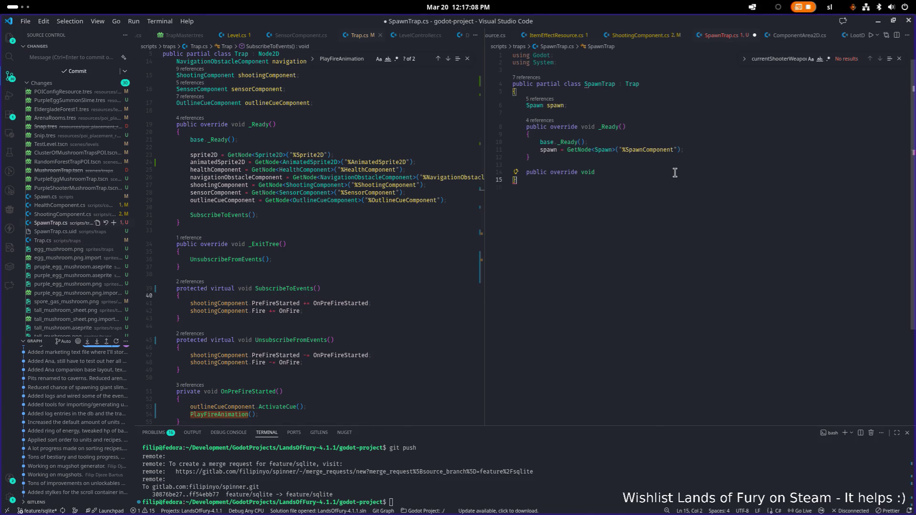
click(674, 172)
key(Home)
key(ctrl+shift+Right)
text(pro)
key(Tab)
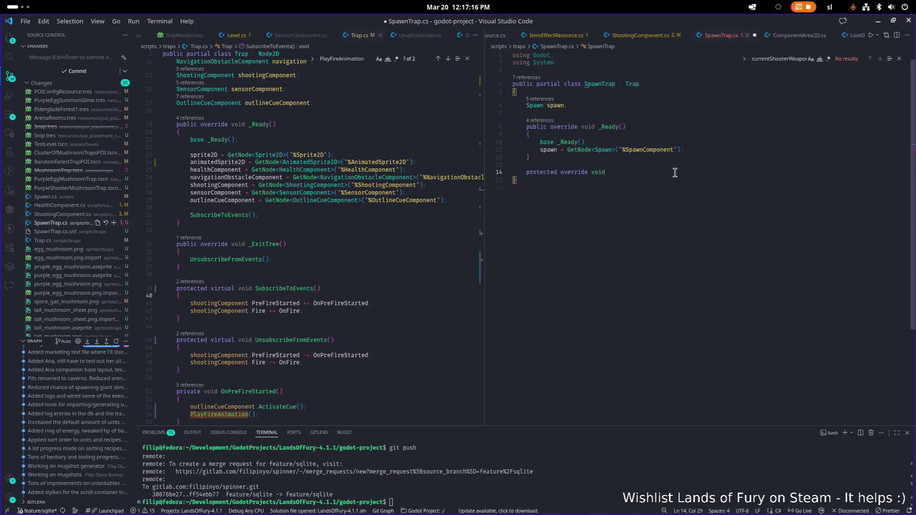
text(Sub)
key(Tab)
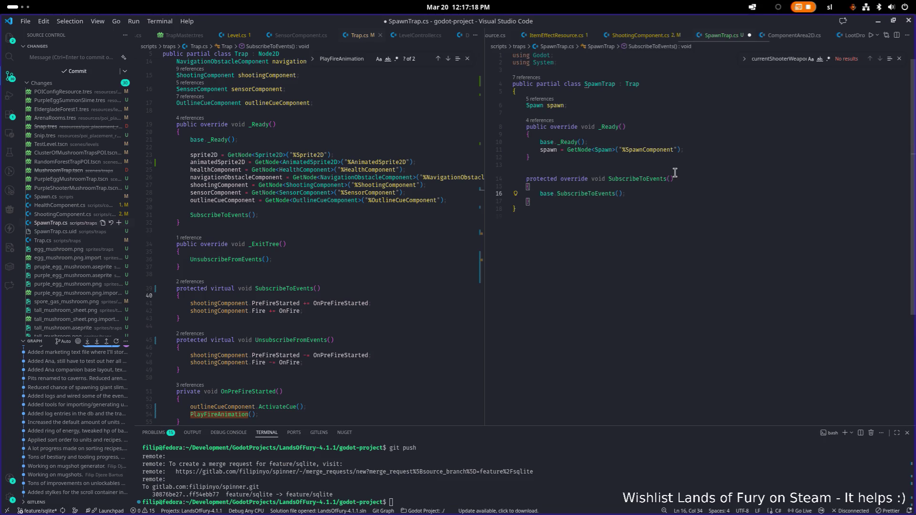
- Add a protected override UnsubscribeFromEvents with a base call and save SpawnTrap.cs
key(Down)
key(Return)
key(Return)
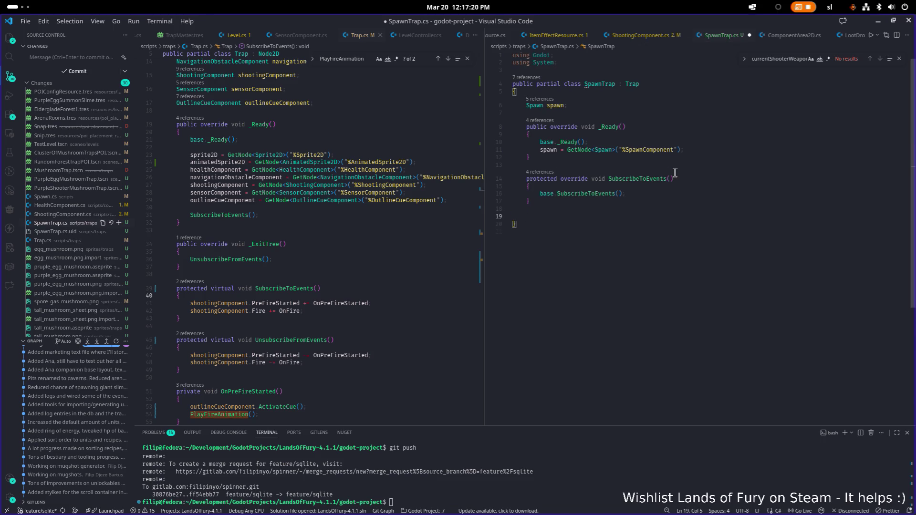
text(prote)
key(Tab)
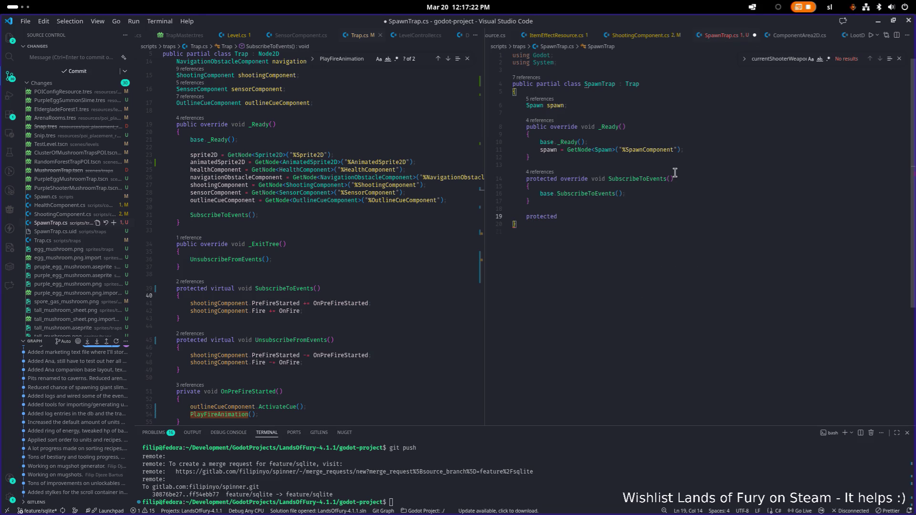
text( over)
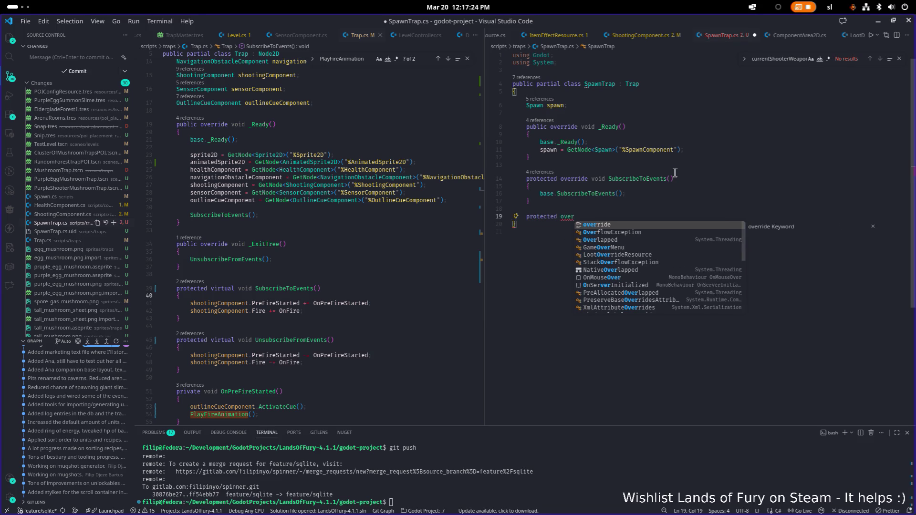
key(Tab)
text(void)
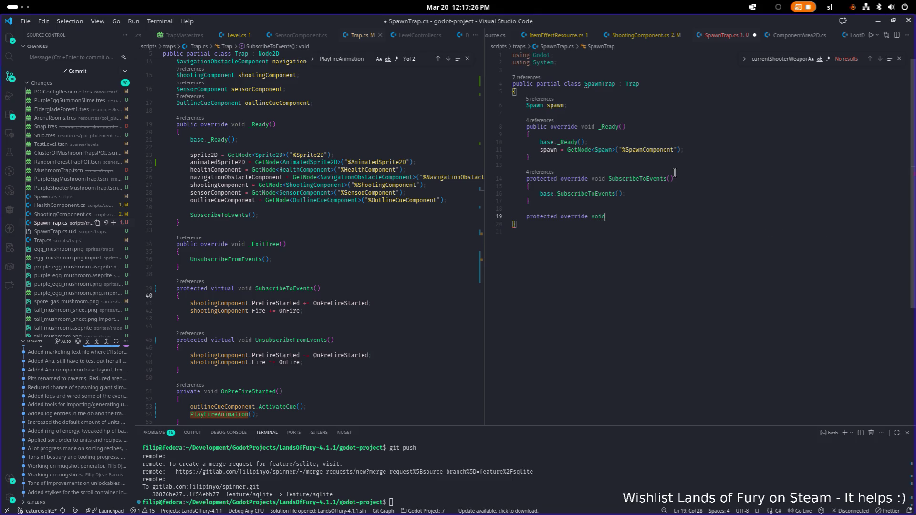
text( Un)
key(Tab)
key(ctrl+s)
- Return to the end of the spawn GetNode line in _Ready
key(Up)
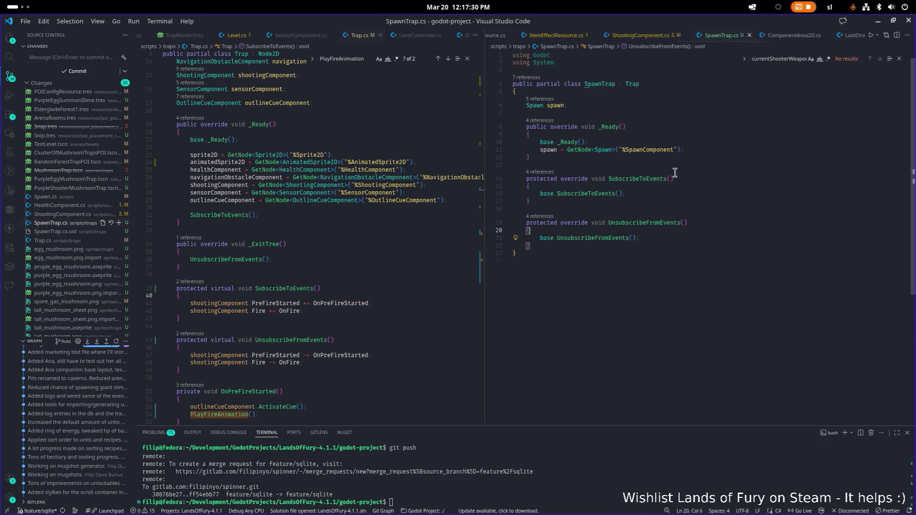
key(Up)
key(Up)
key(Up)
key(End)
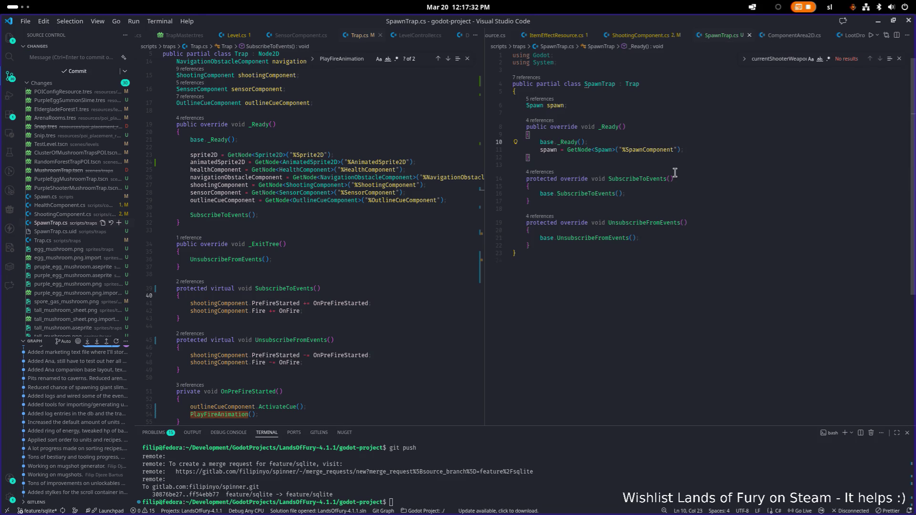
key(Down)
key(End)
- Move the spawn GetNode assignment above base._Ready(), tidy blank lines, and save
key(Return)
key(Return)
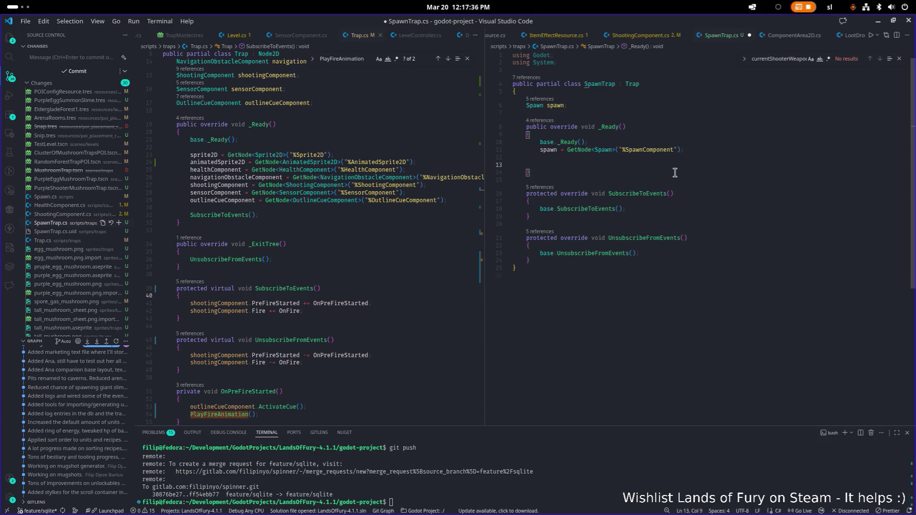
key(Up)
key(Up)
key(Up)
key(alt+Down)
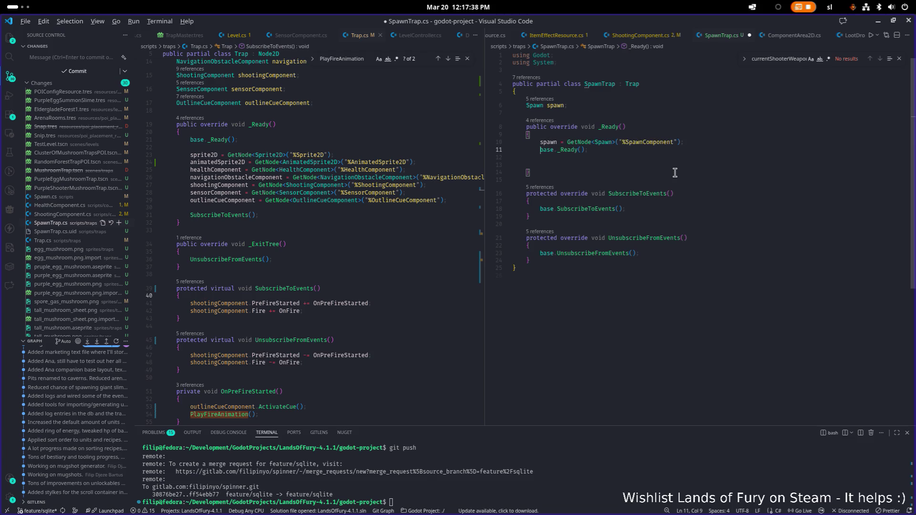
key(BackSpace)
key(Delete)
key(ctrl+s)
key(Left)
key(Left)
key(Left)
- Add 'spawn.SpawnStarted += OnSpawnStarted;' to SubscribeToEvents
key(Down)
key(Down)
key(Down)
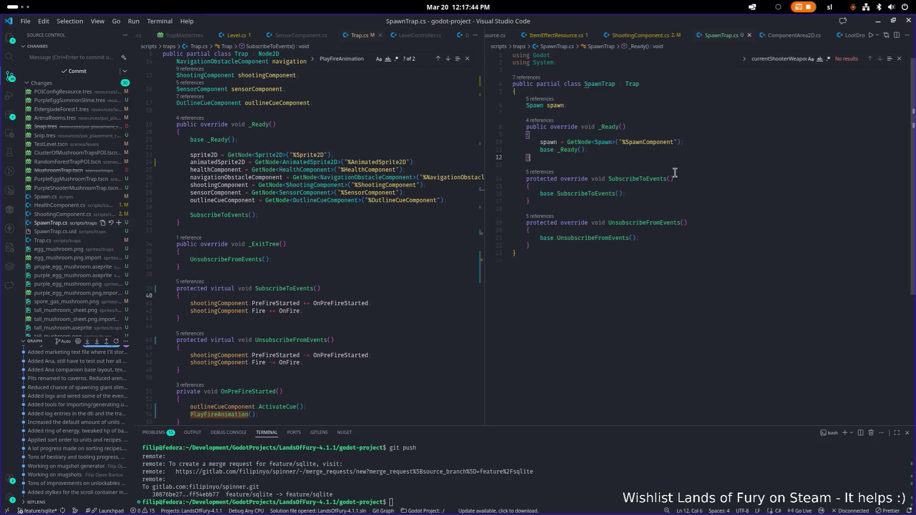
key(Down)
key(Down)
key(Up)
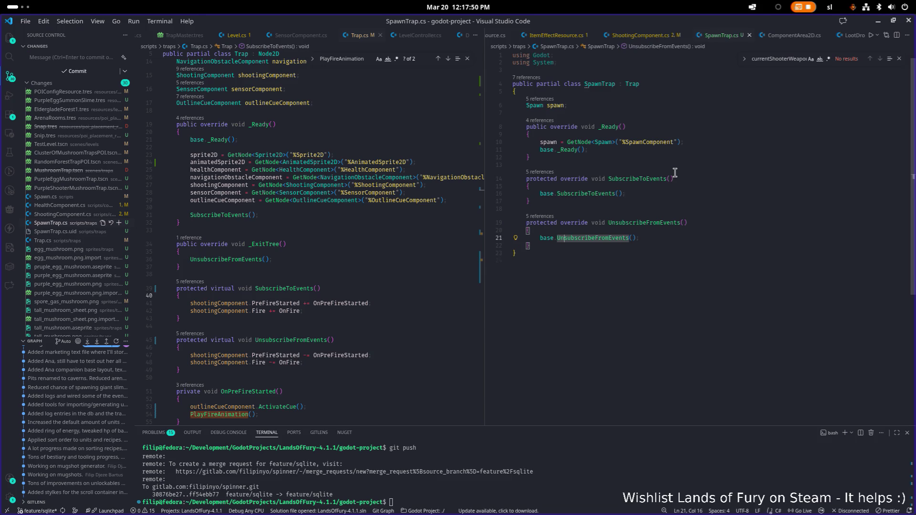
key(Up)
key(Up)
key(Up)
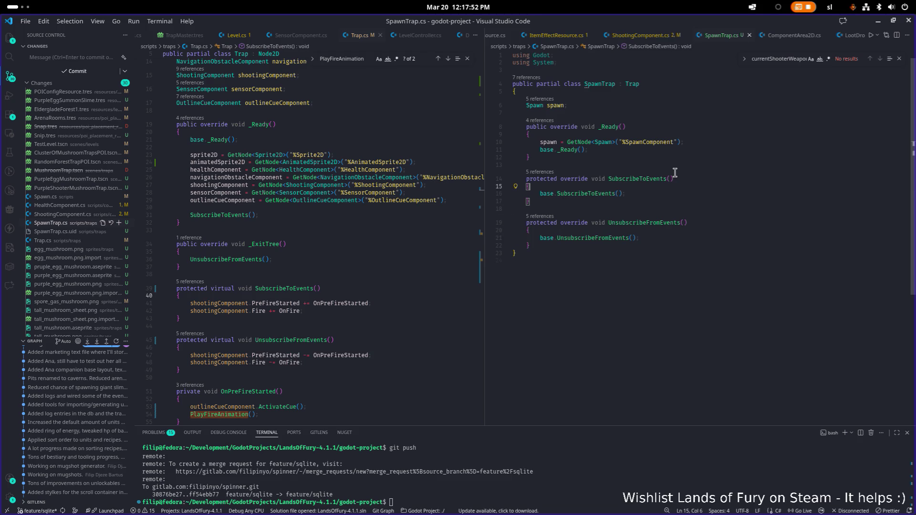
key(Return)
key(Return)
text(spa)
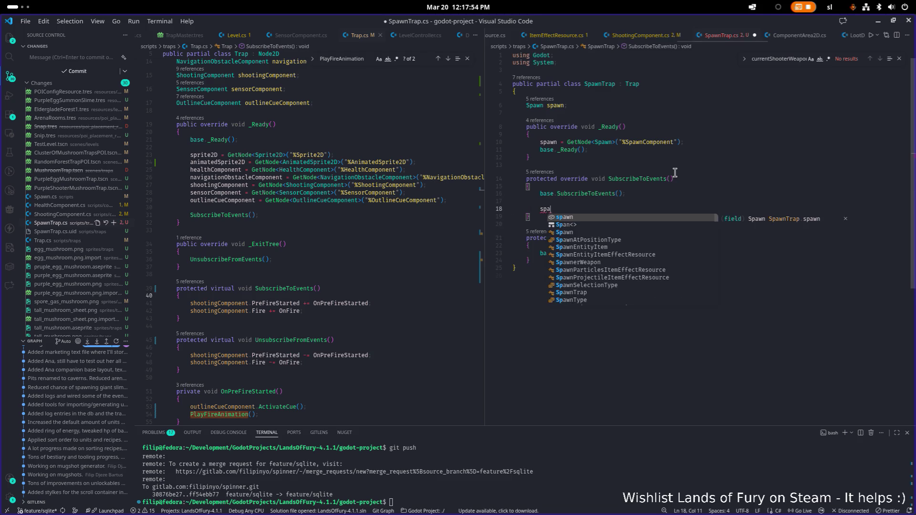
text(wn.spawn.sp)
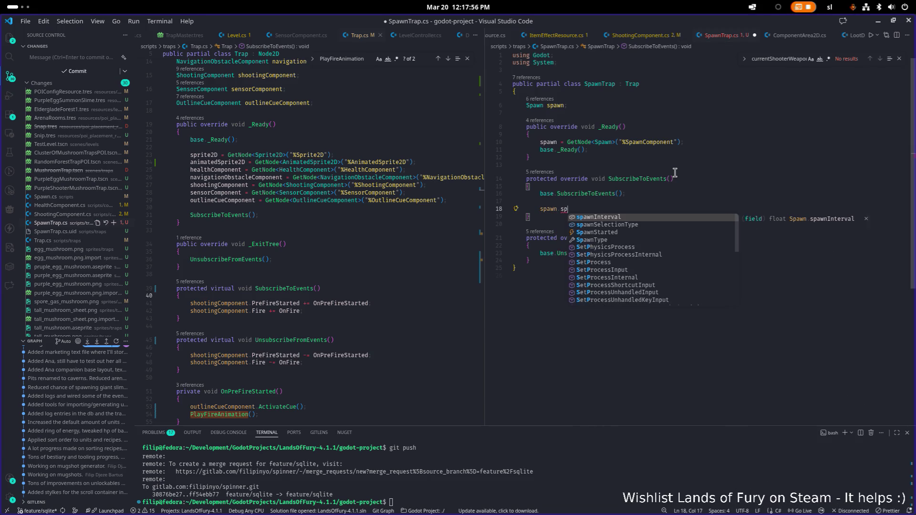
key(Down)
key(Down)
key(Return)
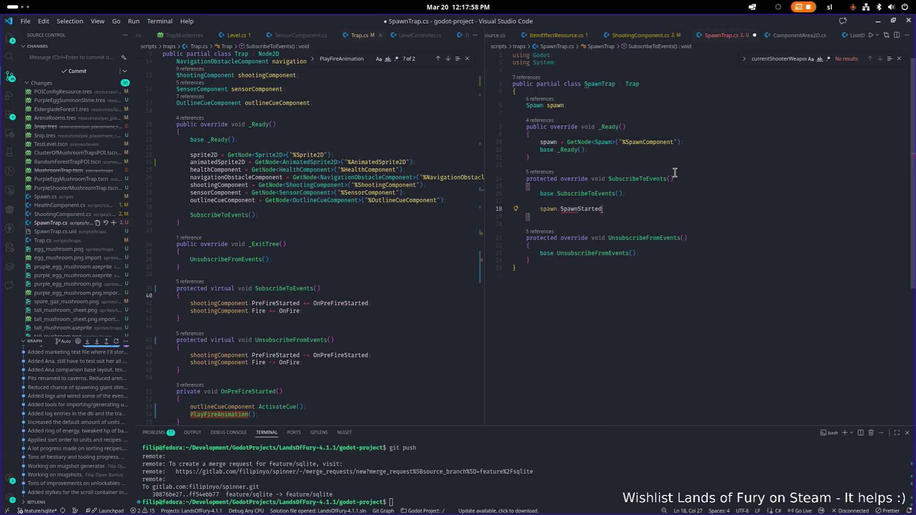
text(= OnSpawnStarted();)
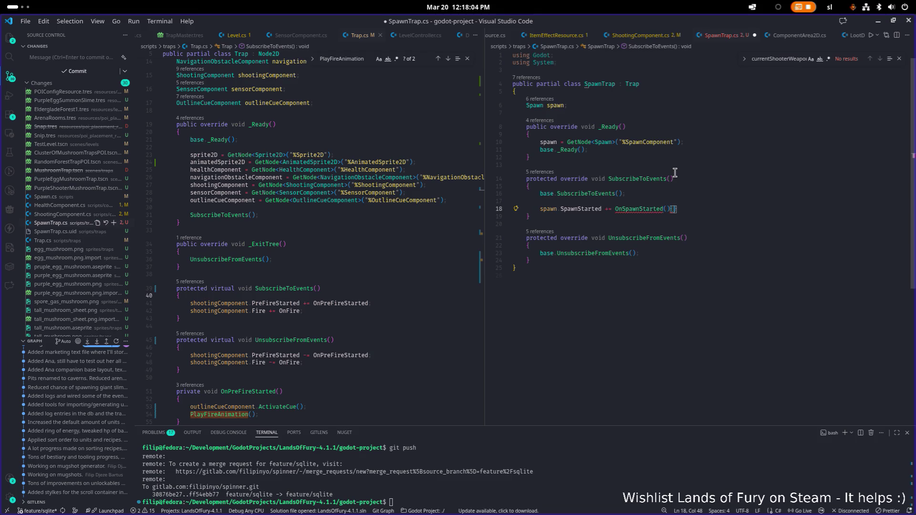
key(BackSpace)
key(BackSpace)
key(BackSpace)
key(Down)
- Add 'spawn.SpawnStarted -= OnSpawnStarted;' to UnsubscribeFromEvents and leave room below
key(Down)
key(Down)
key(Down)
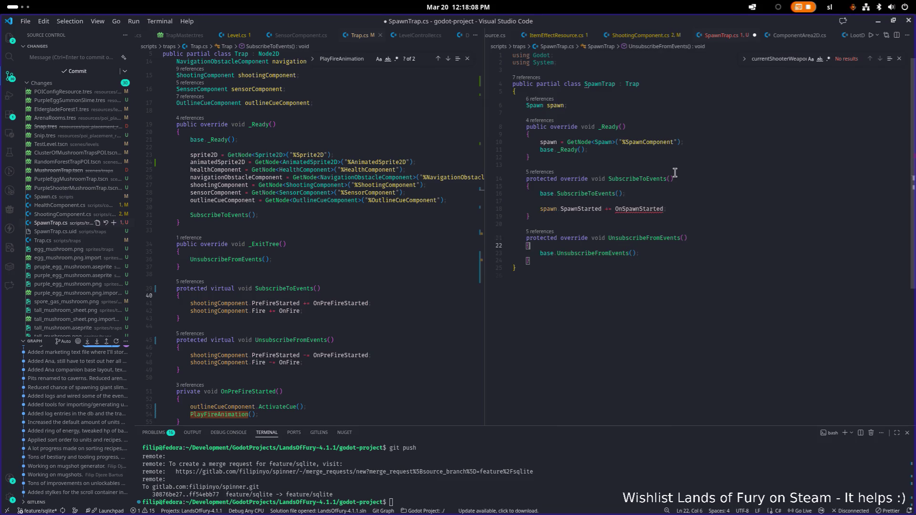
key(Return)
key(Return)
text(spawn.SpawnStarted += OnSpawnStarted;)
key(Left)
key(Left)
key(BackSpace)
text(-)
key(Down)
key(Return)
key(Return)
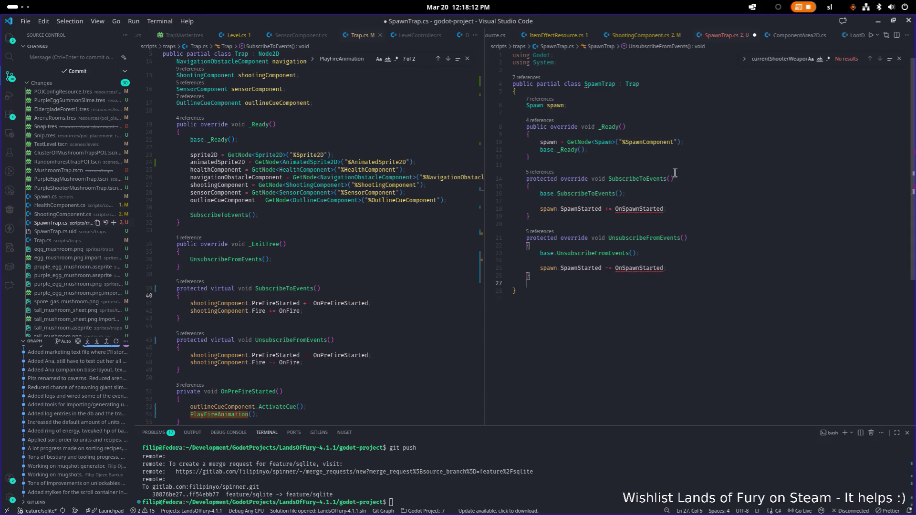
- Declare a private void OnSpawnStarted() method in SpawnTrap.cs, save, and type a placeholder body
text(privete)
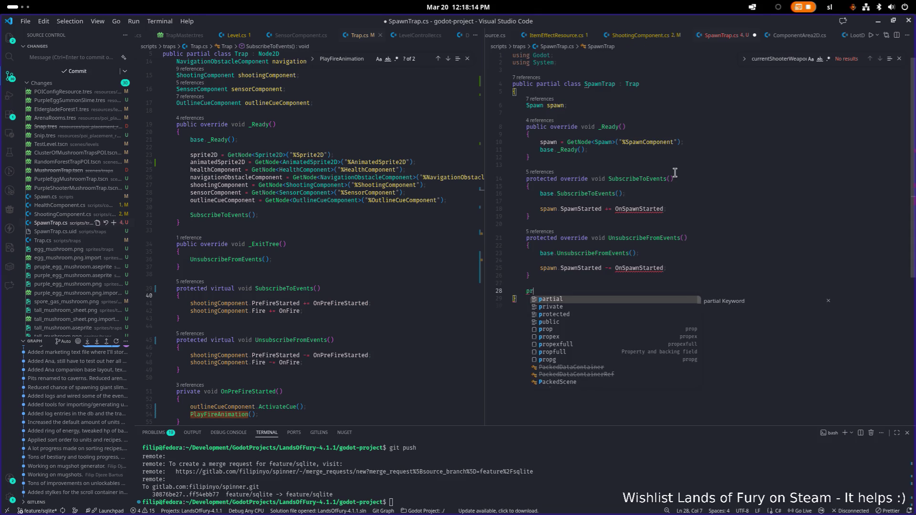
key(ctrl+BackSpace)
text(private O)
key(BackSpace)
text(void OnSpawnS)
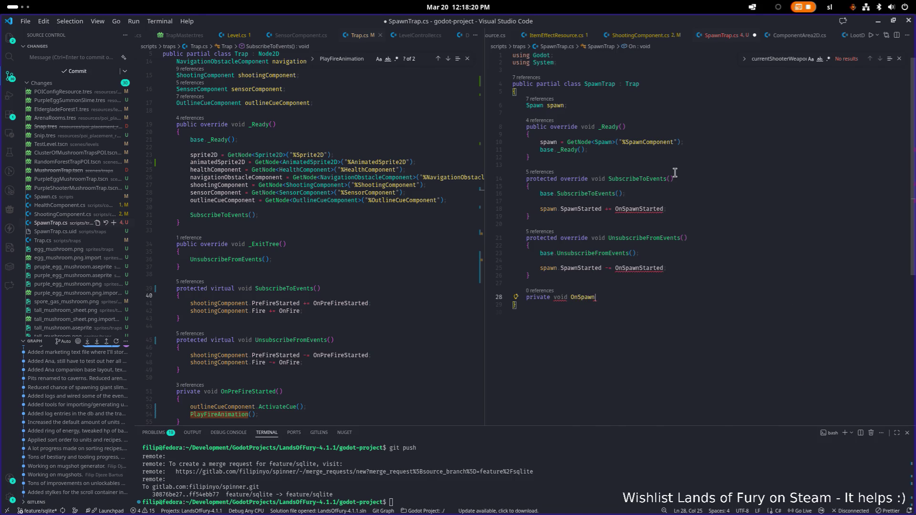
text(tarted())
key(Return)
text({)
key(Return)
key(ctrl+s)
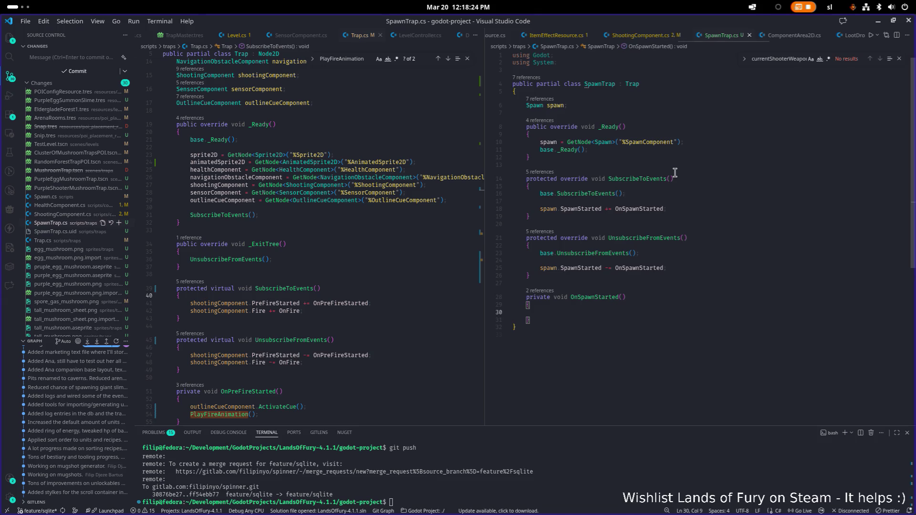
text(cue)
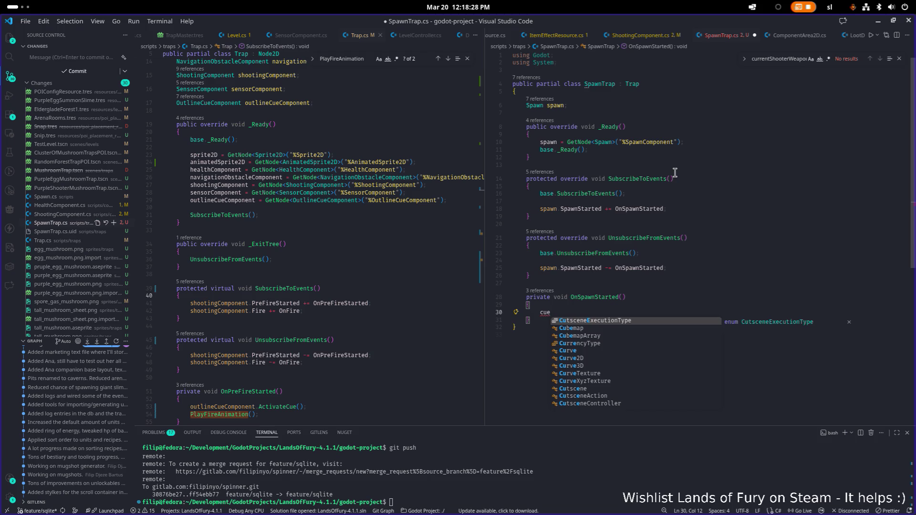
key(BackSpace)
key(BackSpace)
key(BackSpace)
text(comp)
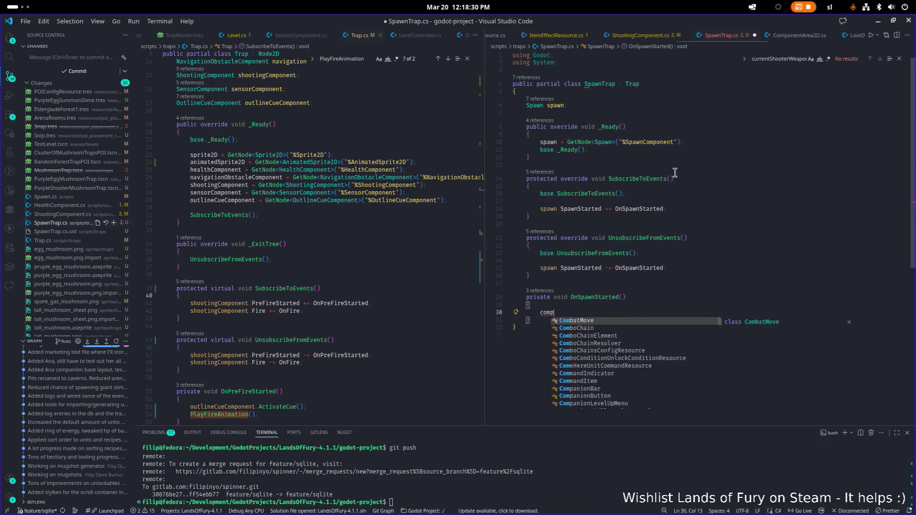
text(onent)
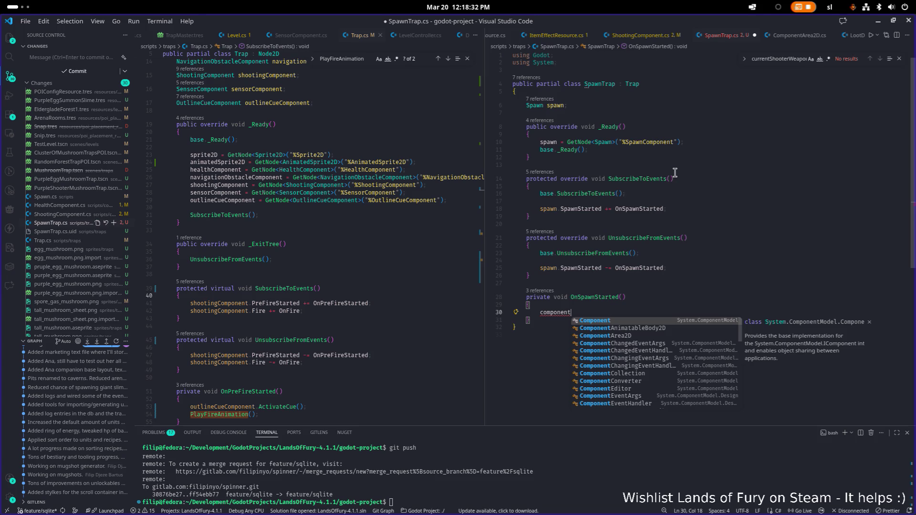
- Make the component and sprite fields in Trap.cs protected using multiple edit points
scroll(377, 230, up, 5)
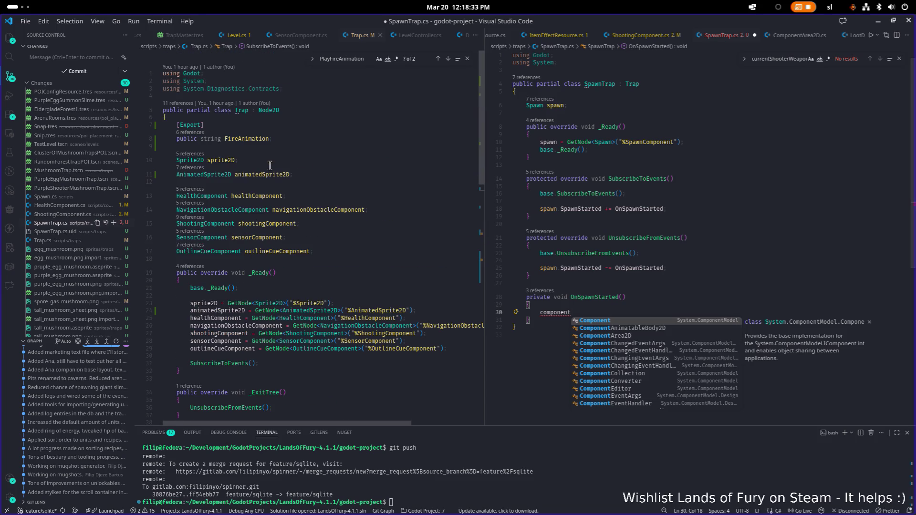
click(369, 253)
alt+click(374, 239)
alt+click(385, 225)
alt+click(372, 210)
alt+click(367, 196)
alt+click(347, 174)
alt+click(349, 163)
key(Home)
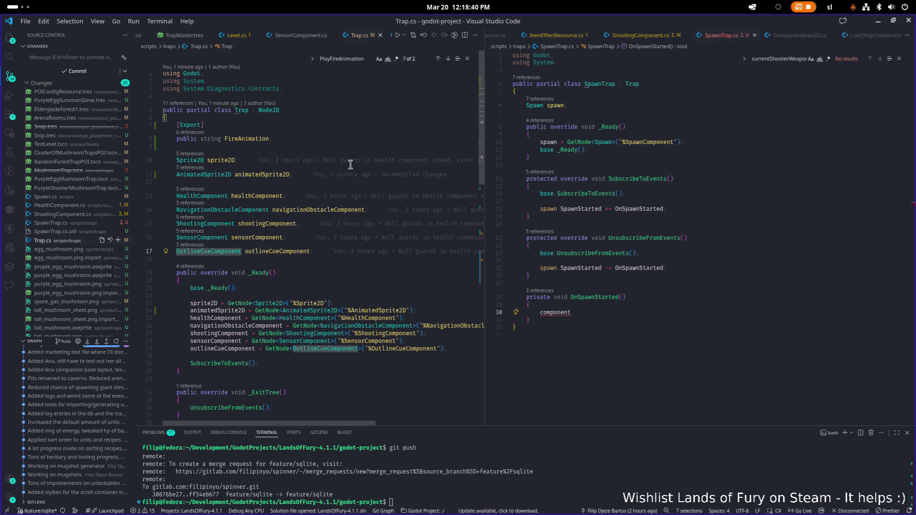
text(protected)
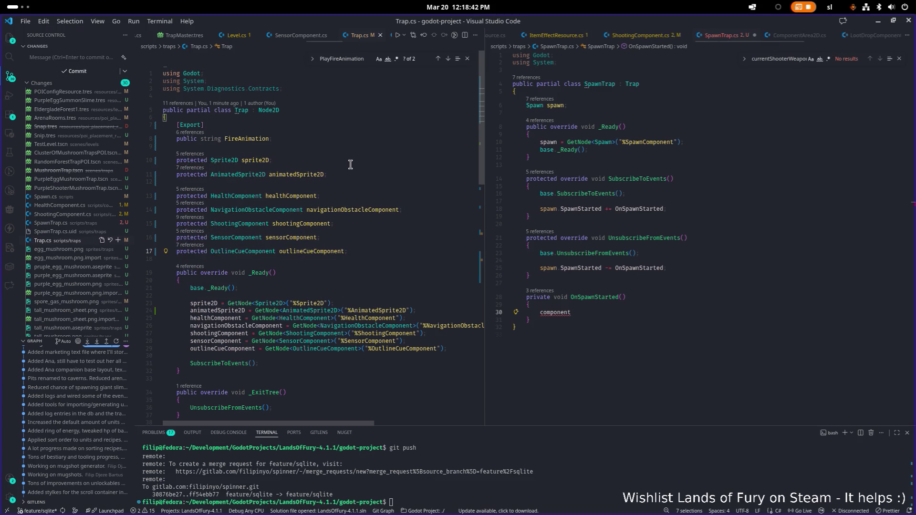
- Replace the placeholder in OnSpawnStarted with outlineCueComponent. and browse its member suggestions
click(610, 311)
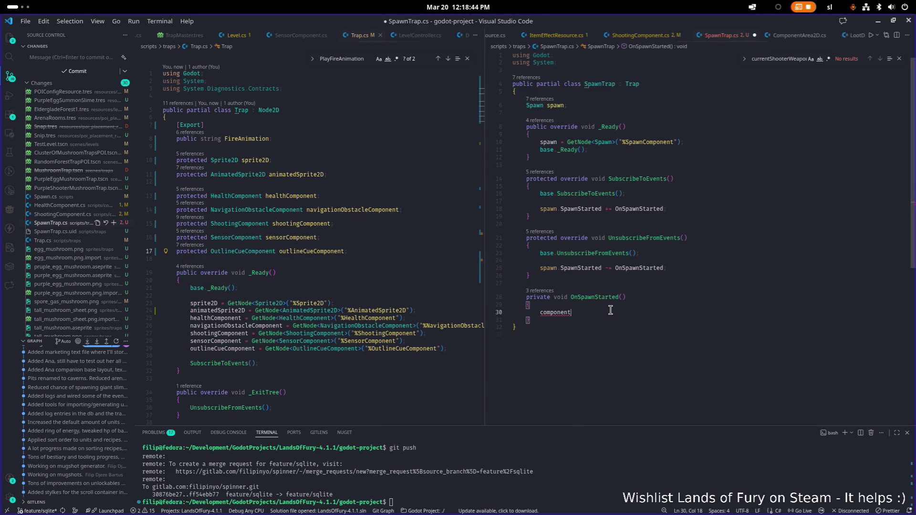
key(shift+Home)
key(BackSpace)
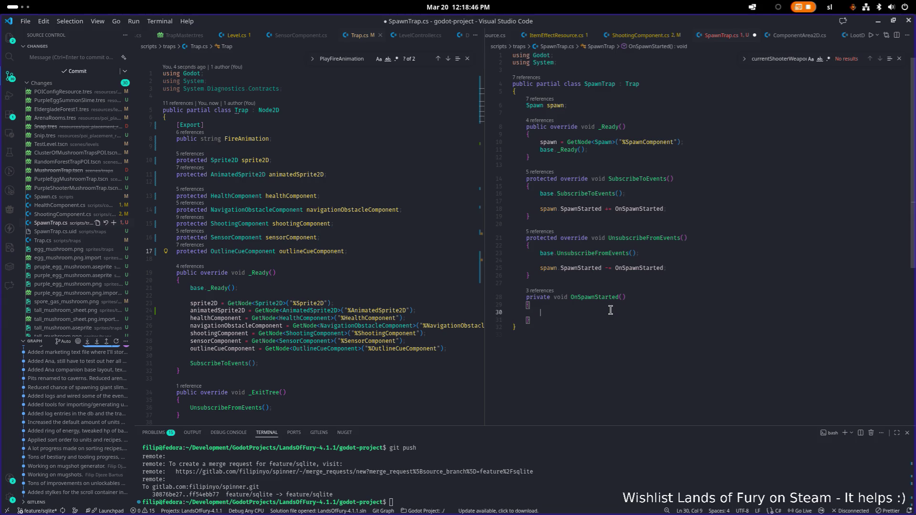
text(outlineCueComponent.Sh)
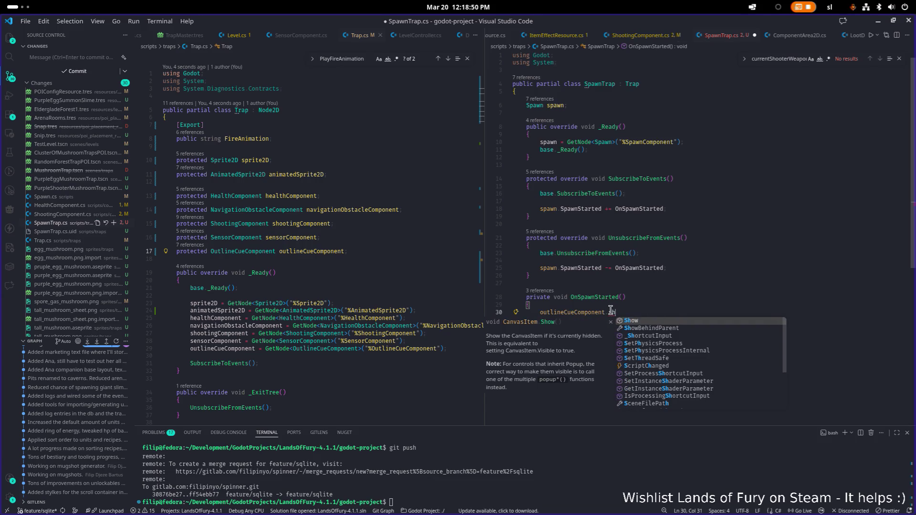
key(Escape)
key(ctrl+space)
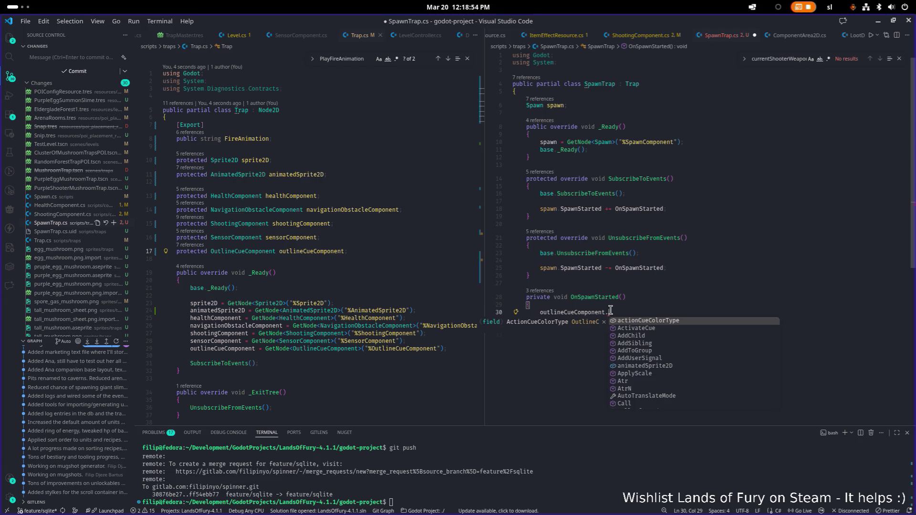
text(Sh)
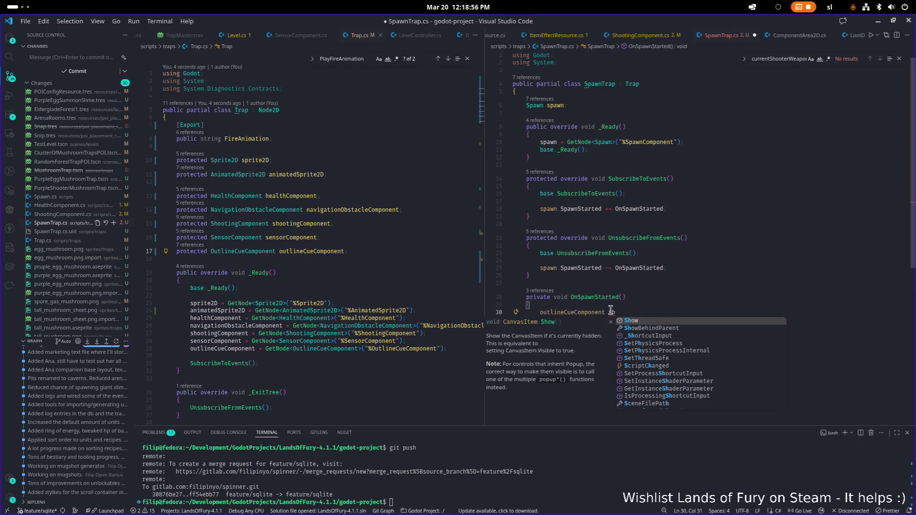
key(BackSpace)
key(BackSpace)
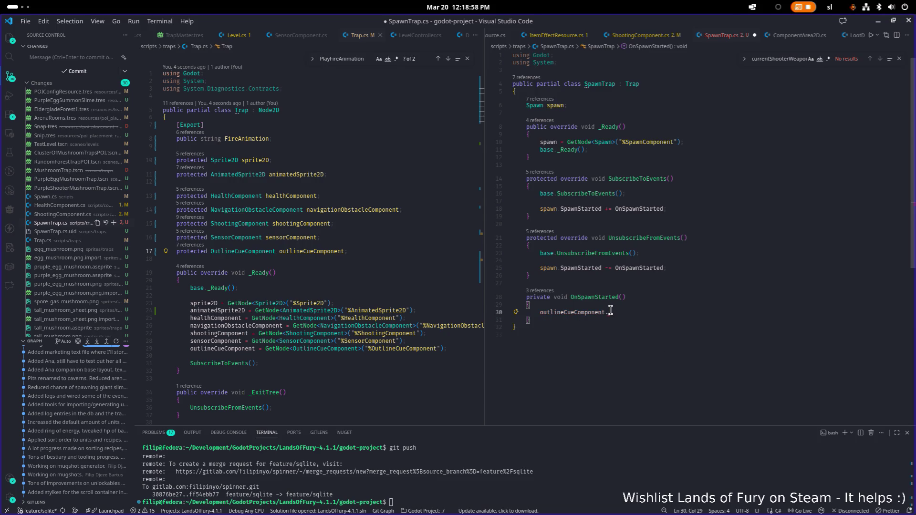
text(s)
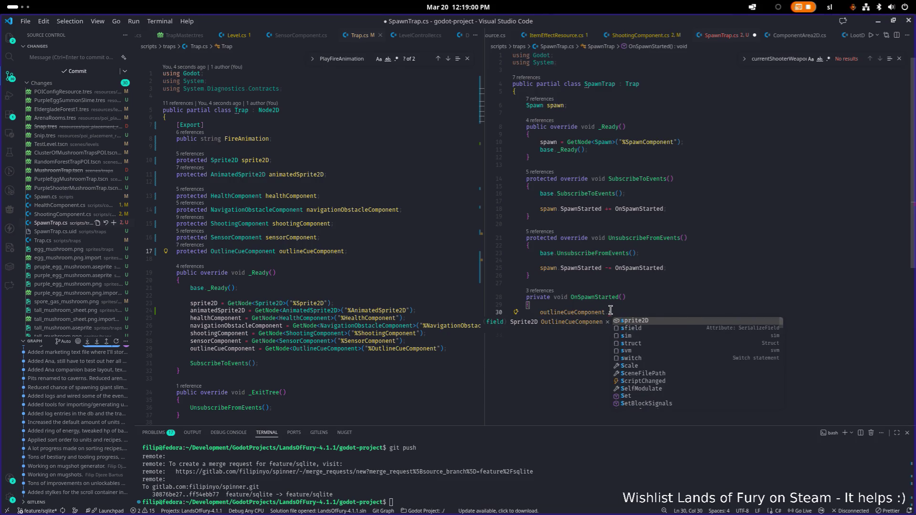
- Inspect OutlineCueComponent and open Trap.cs at its DisableCue call via Find All References
ctrl+click(253, 253)
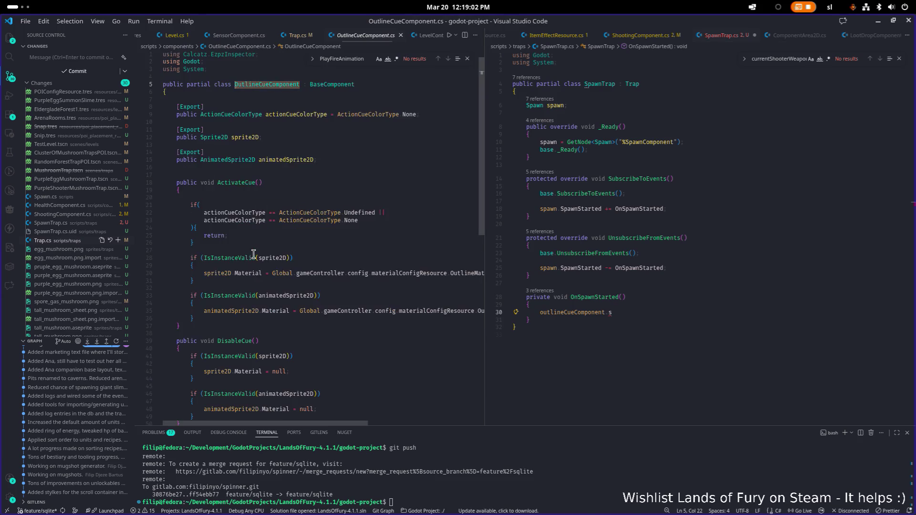
scroll(253, 256, down, 3)
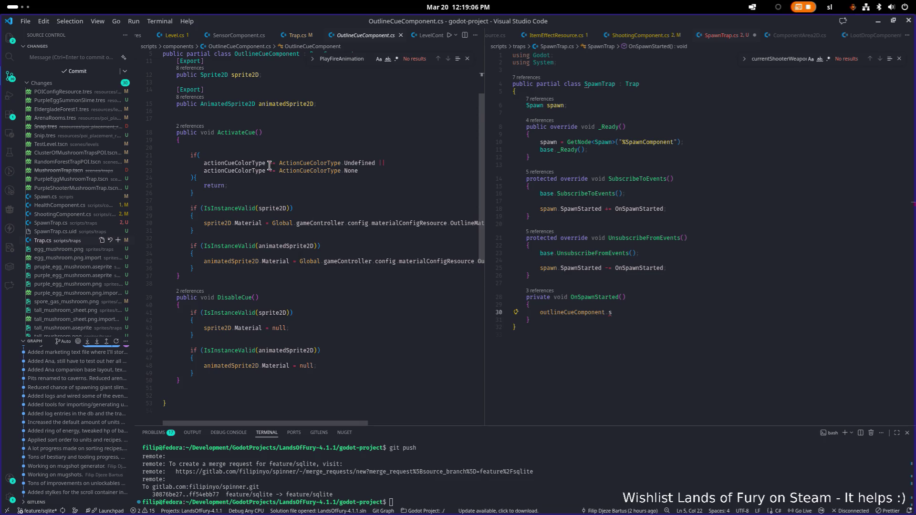
click(241, 134)
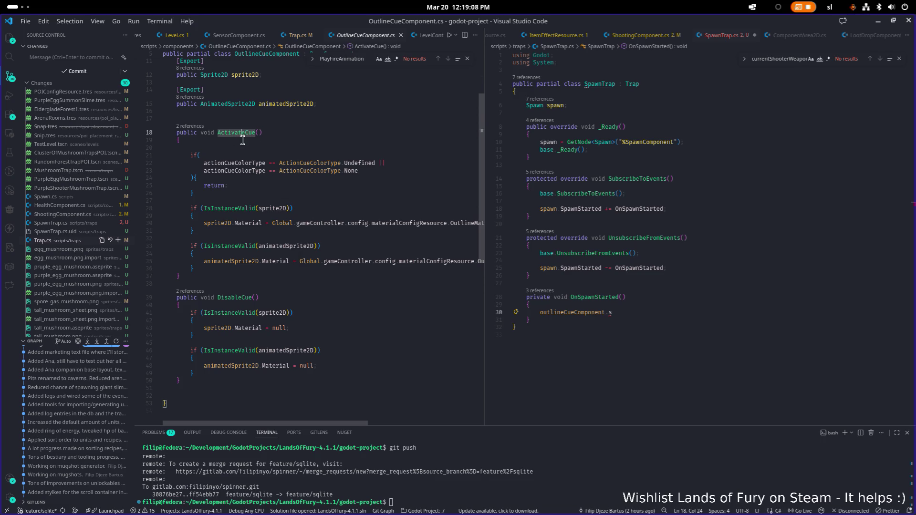
click(195, 291)
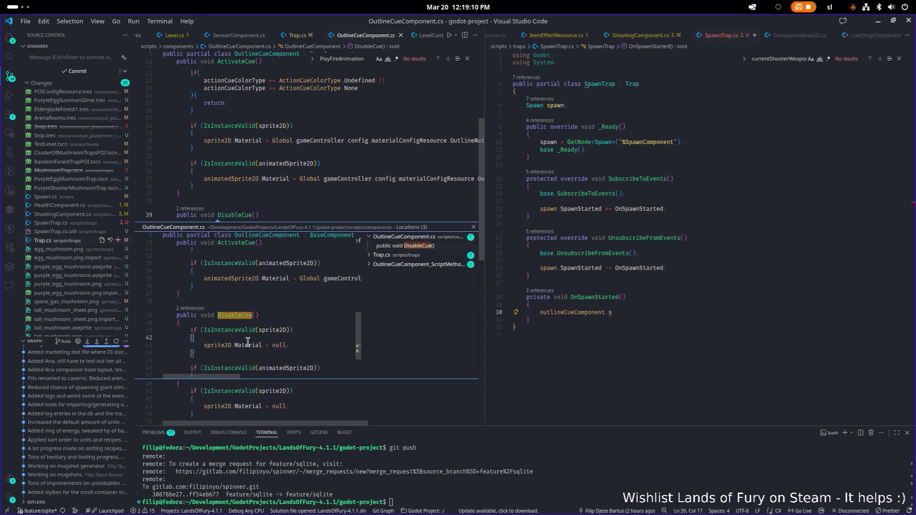
key(Escape)
click(191, 208)
click(382, 255)
click(420, 264)
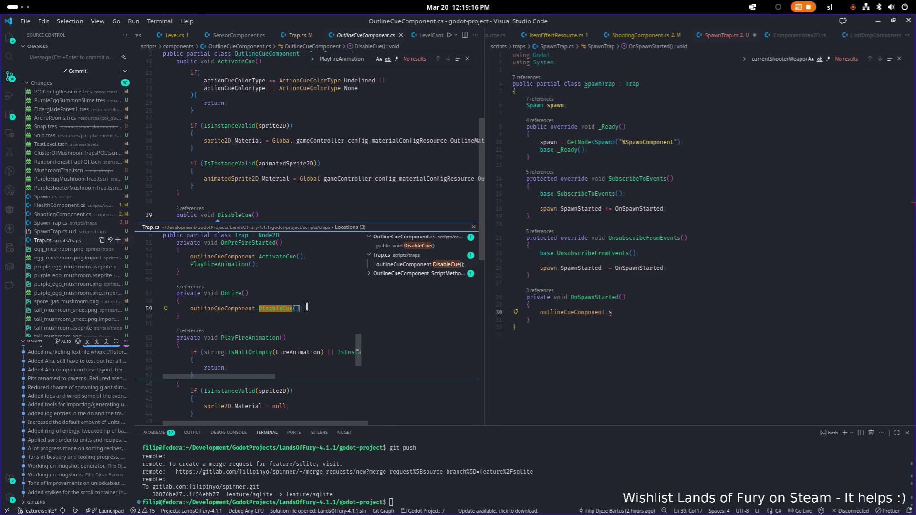
double_click(307, 308)
click(637, 313)
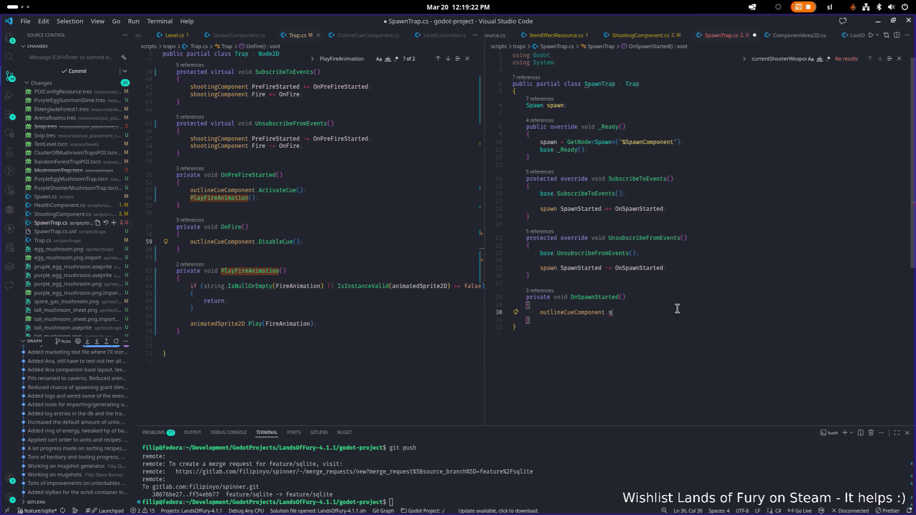
key(BackSpace)
- Complete outlineCueComponent.ActivateCue();, save, and mark OnSpawnStarted as async
text(a)
key(Return)
text(;)
key(ctrl+s)
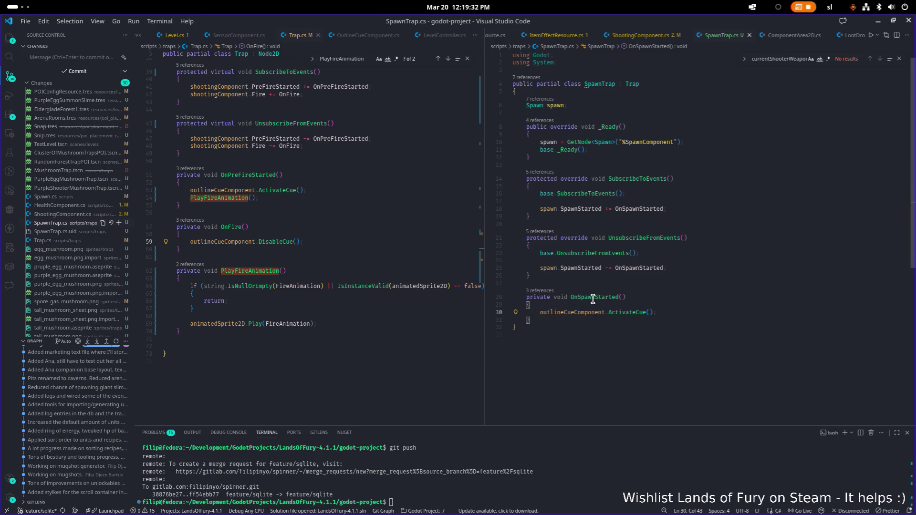
click(554, 298)
text(async)
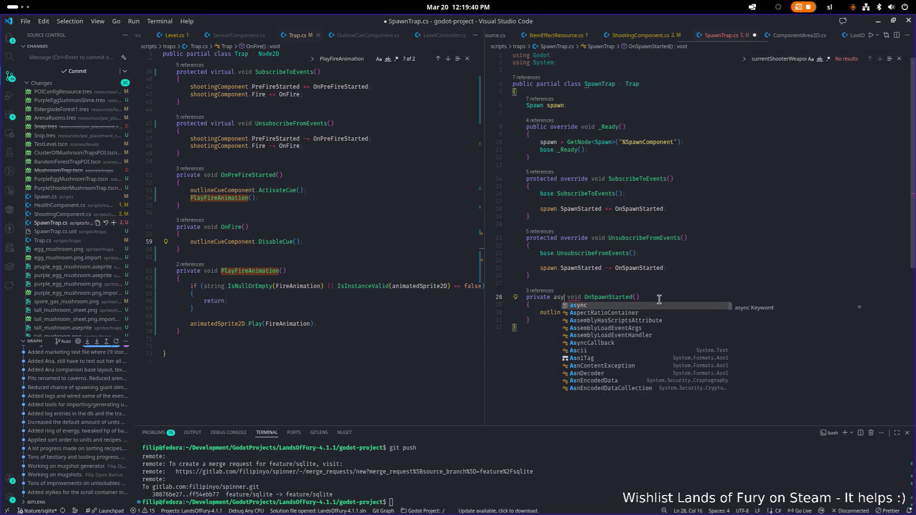
key(Down)
key(Down)
- Begin a GetTree() line below the ActivateCue call in OnSpawnStarted
key(End)
key(Return)
key(Return)
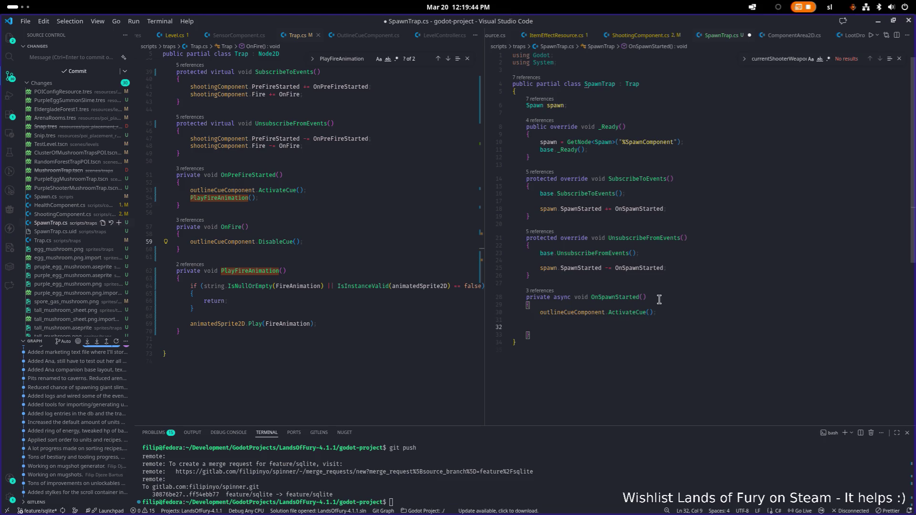
text(Gettree)
key(Tab)
text(().a)
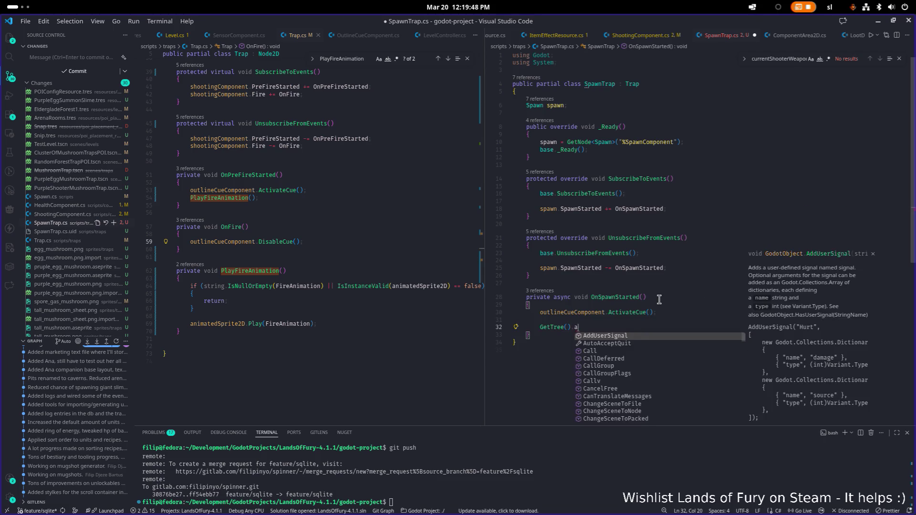
text(d)
click(368, 247)
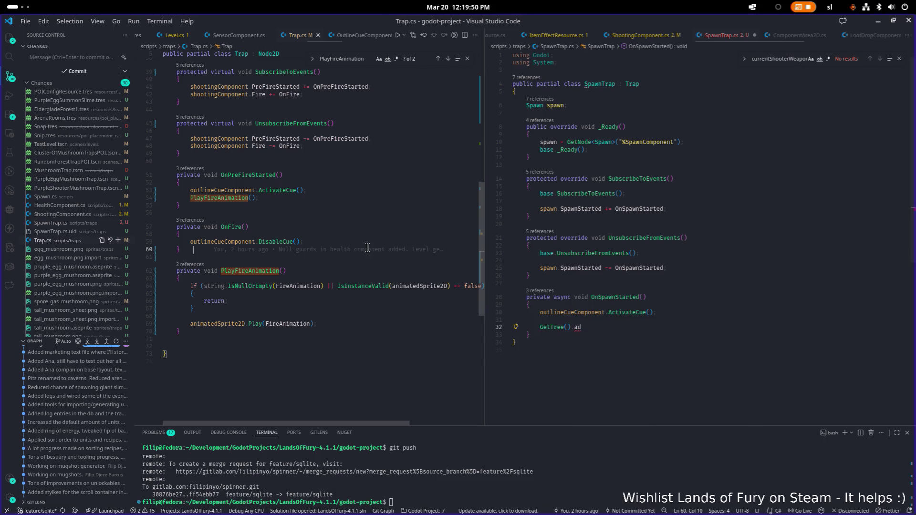
- Search the project for CreateTimer and copy the await ToSignal line from ExampleBalloon.cs
key(ctrl+shift+f)
text(await)
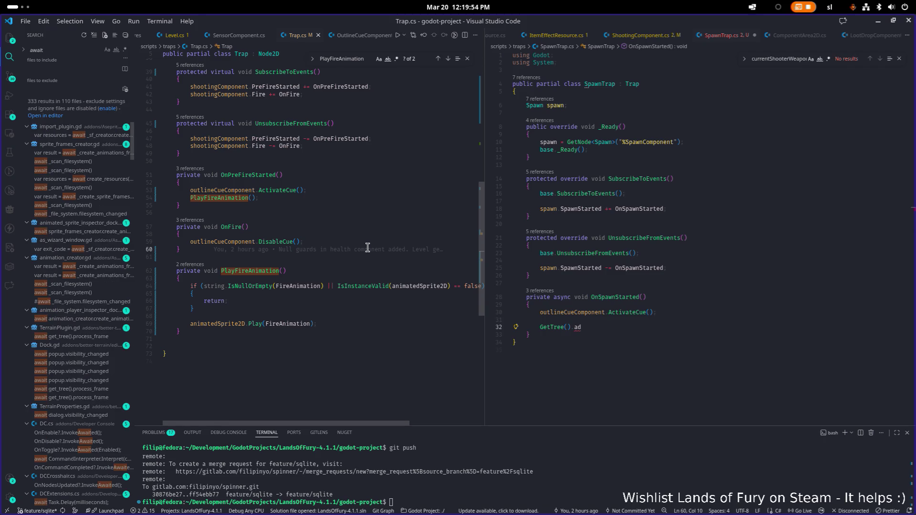
key(ctrl+a)
text(CreateTim)
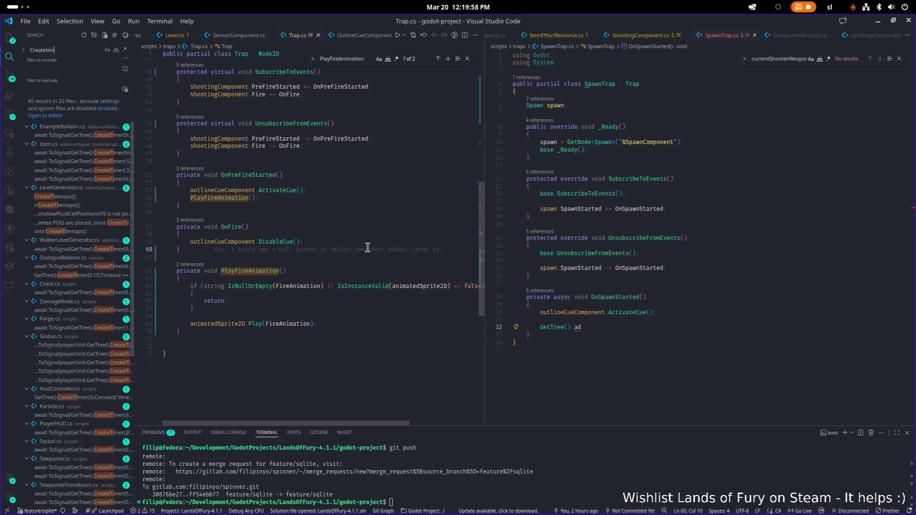
click(71, 136)
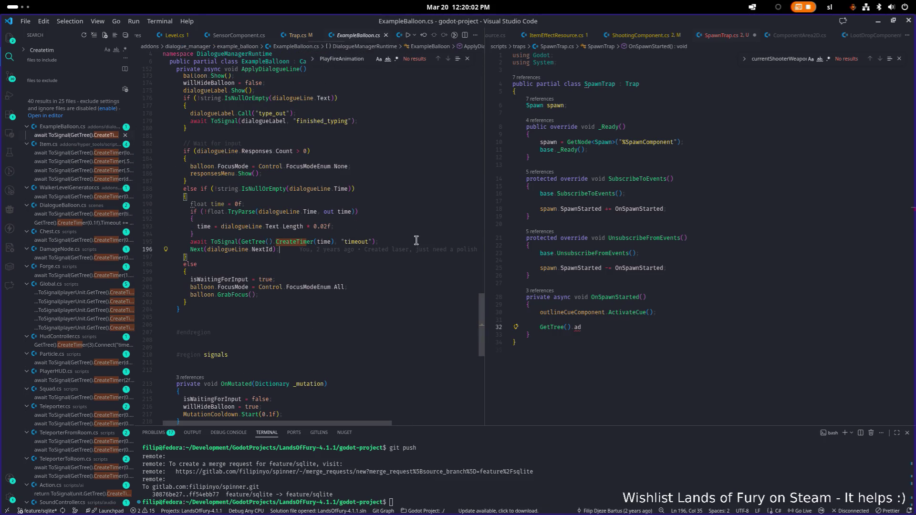
click(416, 238)
key(shift+Home)
key(ctrl+c)
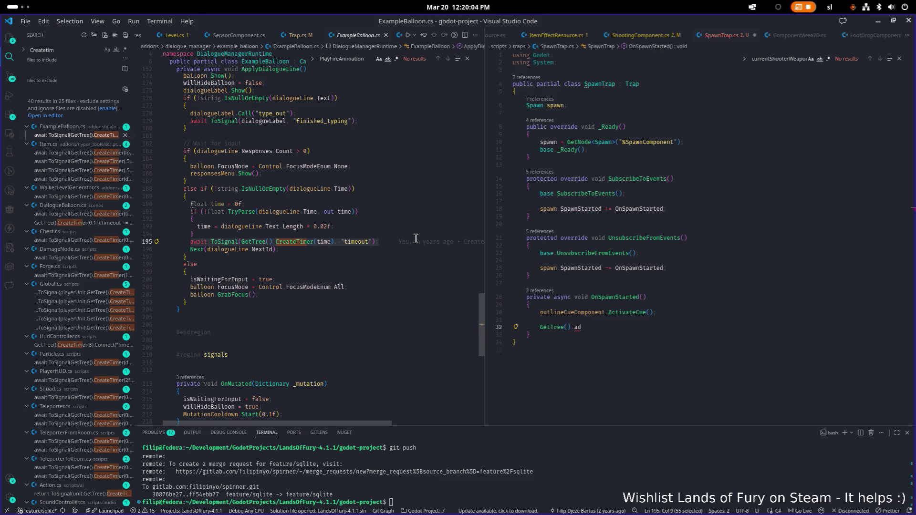
- Paste the timer await into OnSpawnStarted, replacing the GetTree text, with time 0.5f
click(530, 327)
key(shift+End)
key(ctrl+v)
key(BackSpace)
key(Left)
key(Left)
key(Left)
key(Left)
key(ctrl+BackSpace)
text(0.5f)
key(End)
key(Return)
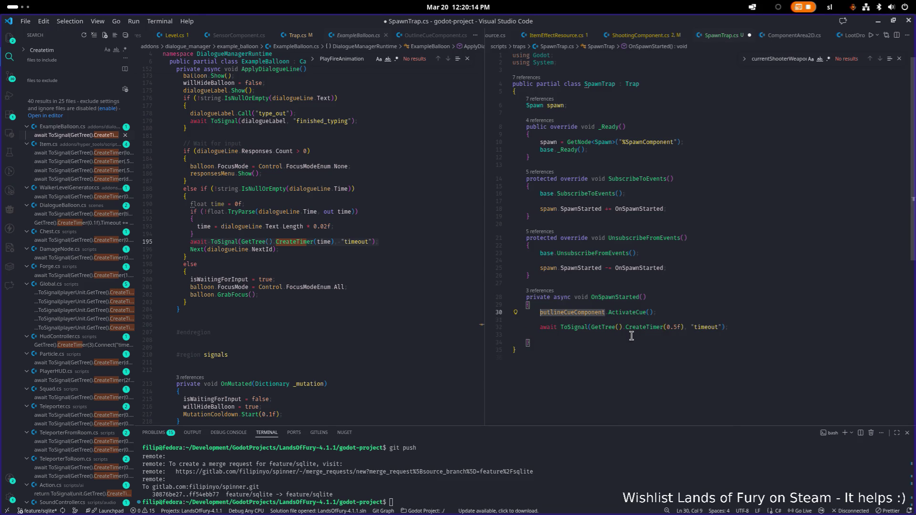
- Start an outlineCueComponent call on the next line and remove the mistyped Deact text
click(631, 336)
text(outlineCueComponent.De)
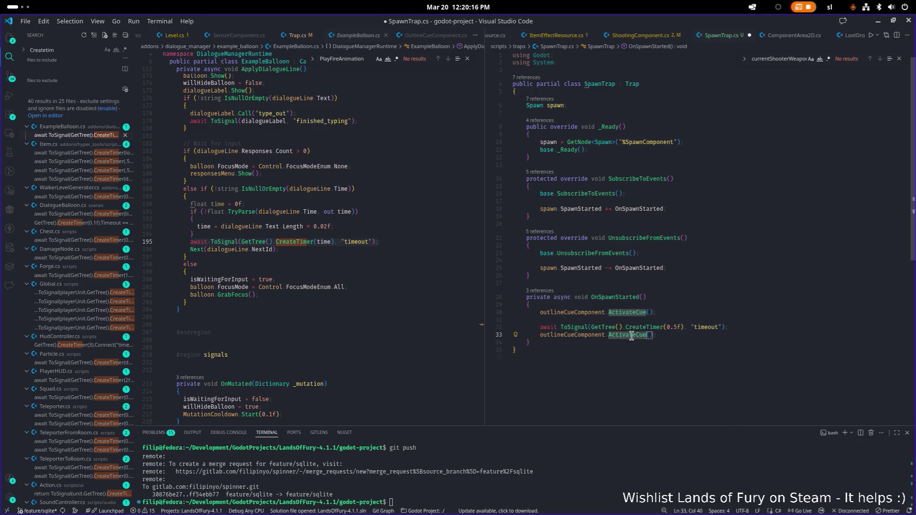
text(ac)
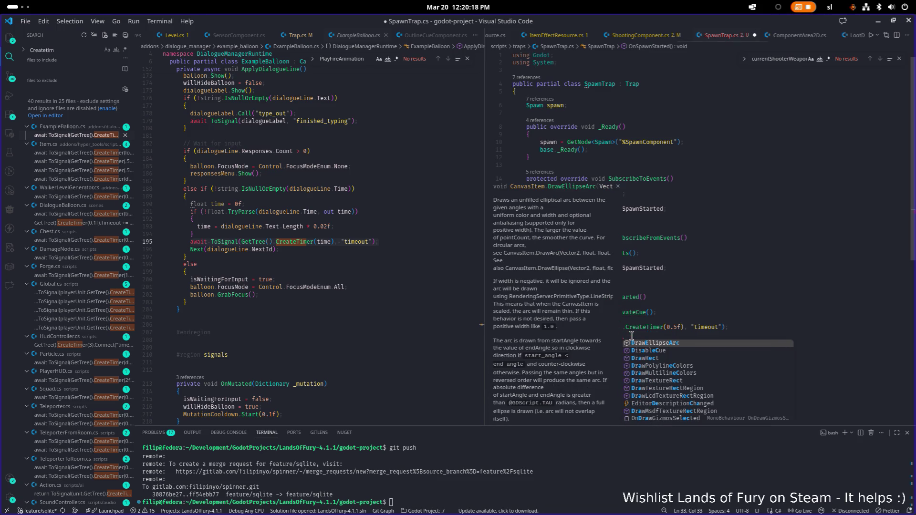
text(t)
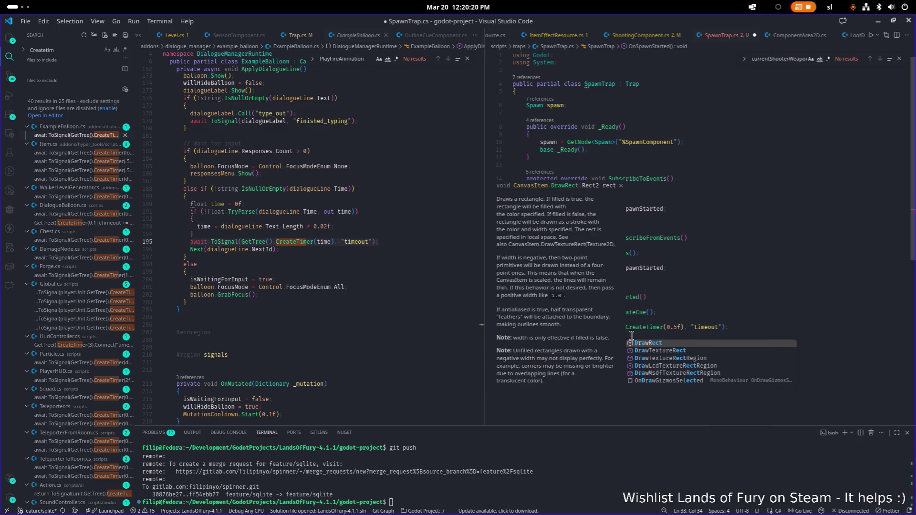
key(Escape)
key(ctrl+shift+Left)
key(BackSpace)
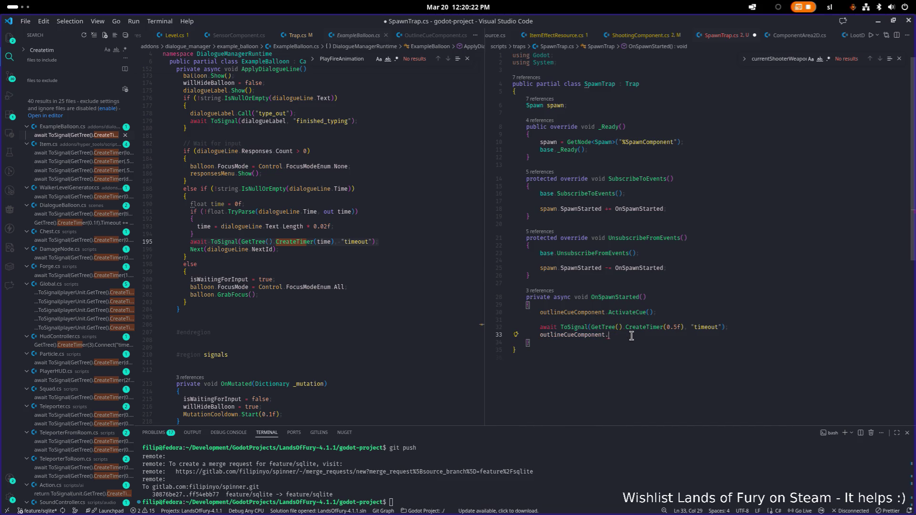
click(327, 275)
key(ctrl+p)
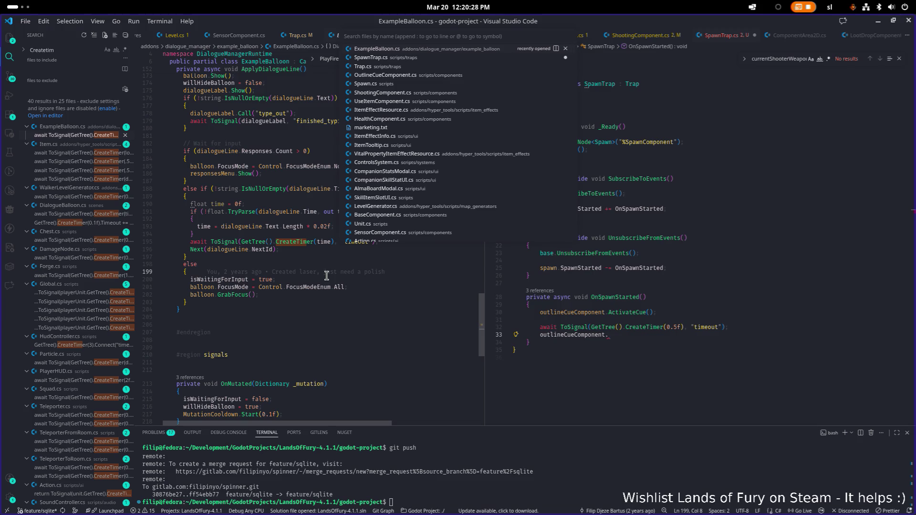
- Check OutlineCueComponent.cs, then add outlineCueComponent.DisableCue(); after the timer, tidy the blank line, and save
text(outlinecue)
key(Return)
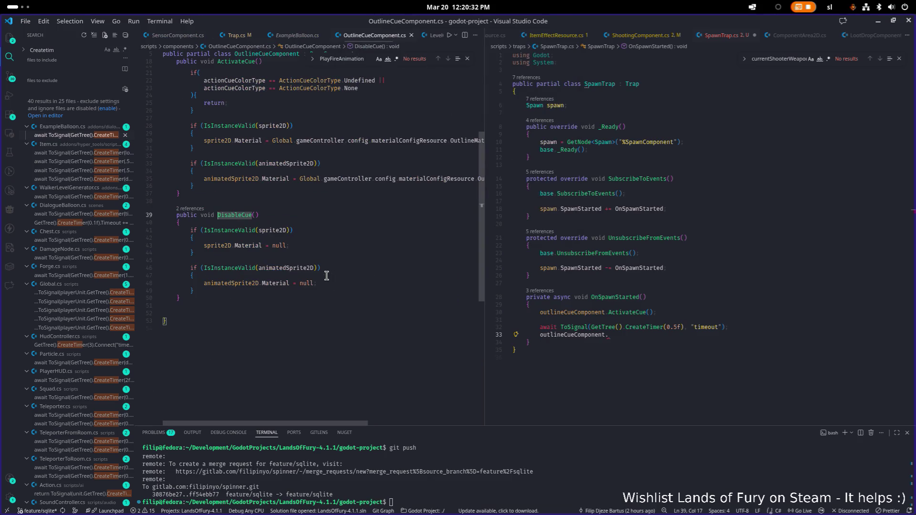
click(654, 334)
text(Dis)
key(Return)
text(();)
key(Up)
key(Up)
key(BackSpace)
key(ctrl+s)
key(Up)
key(Up)
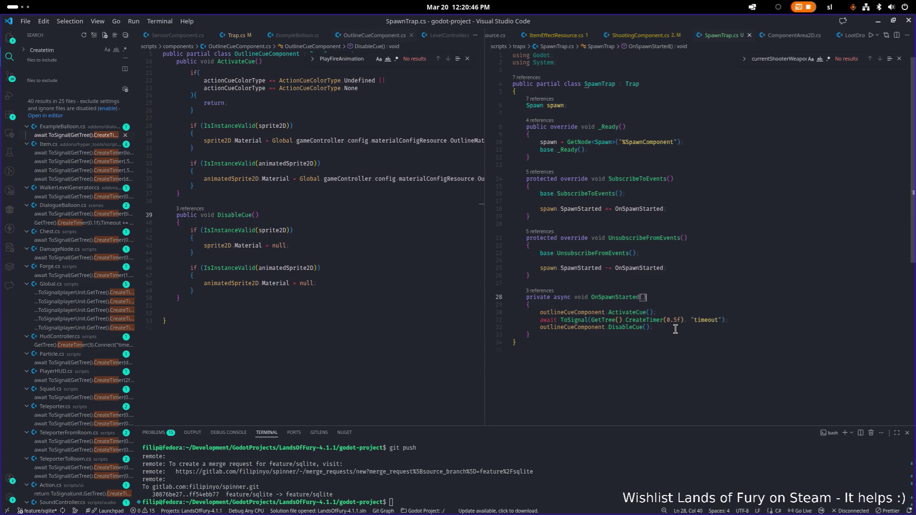
click(700, 238)
- Set the PurpleEggMushroomTrap root node's script to SpawnTrap.cs via Quick Load and save the scene
click(878, 21)
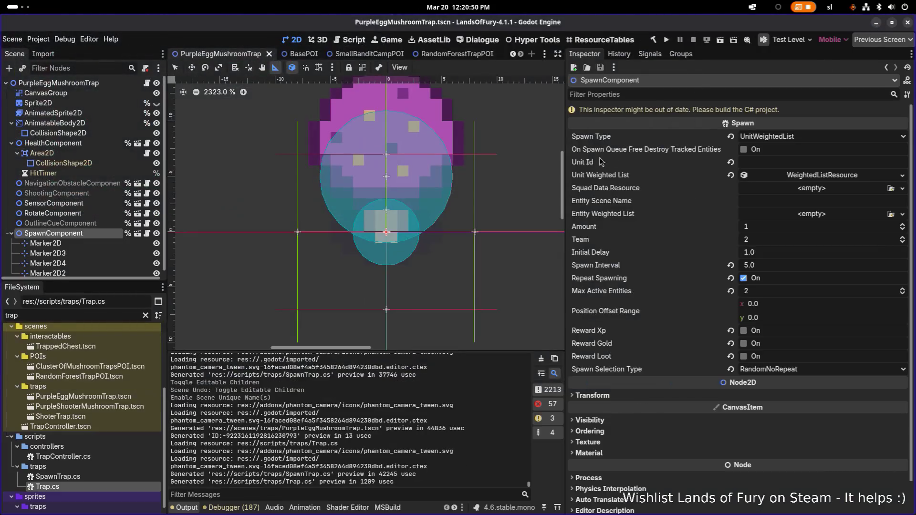
click(93, 83)
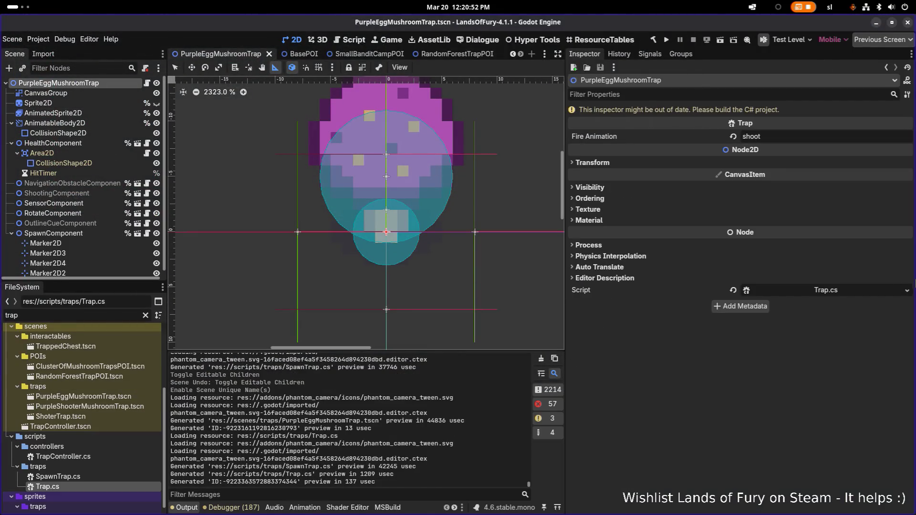
click(907, 290)
click(889, 323)
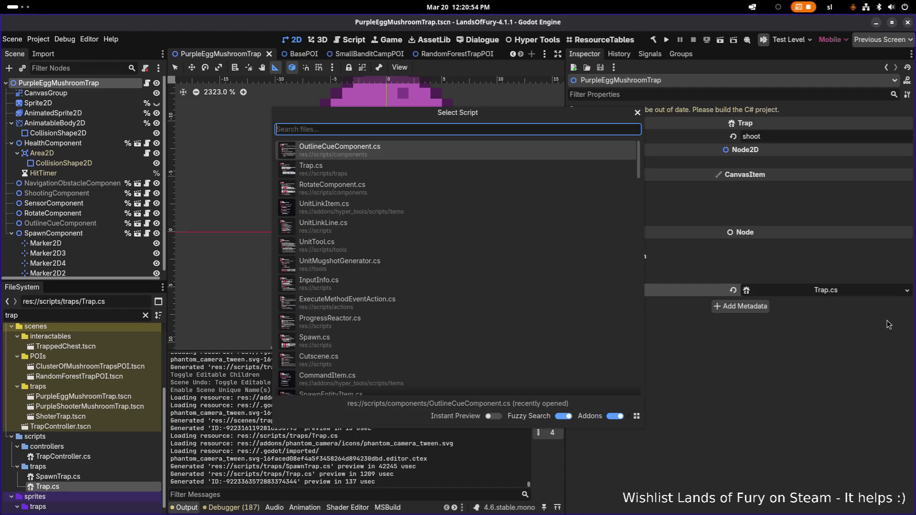
text(spawn)
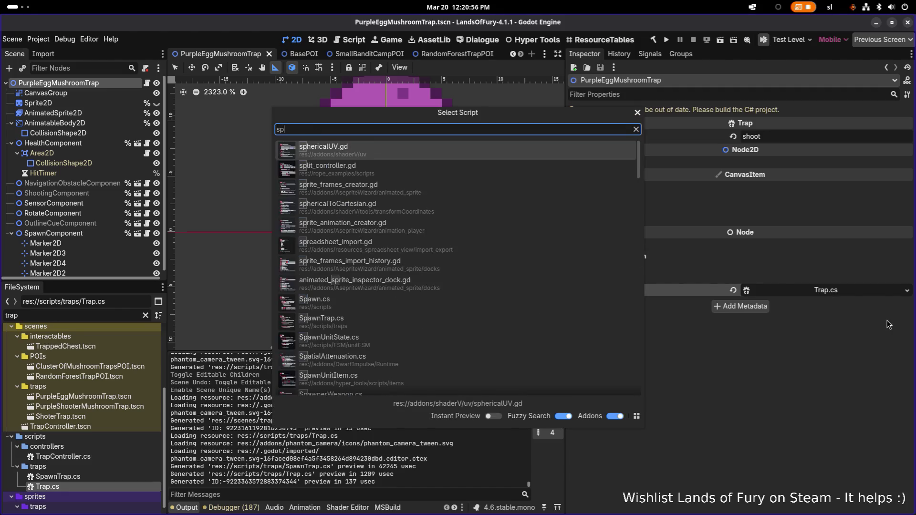
key(Down)
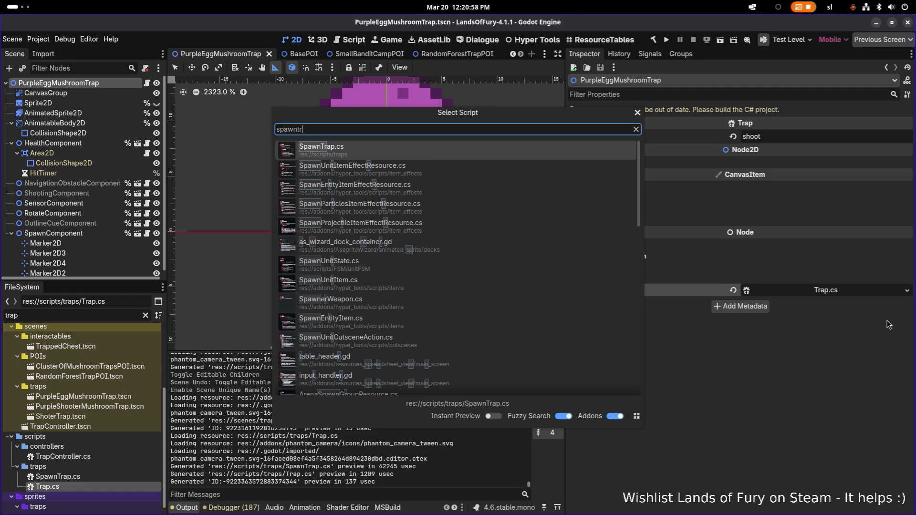
key(Return)
key(ctrl+s)
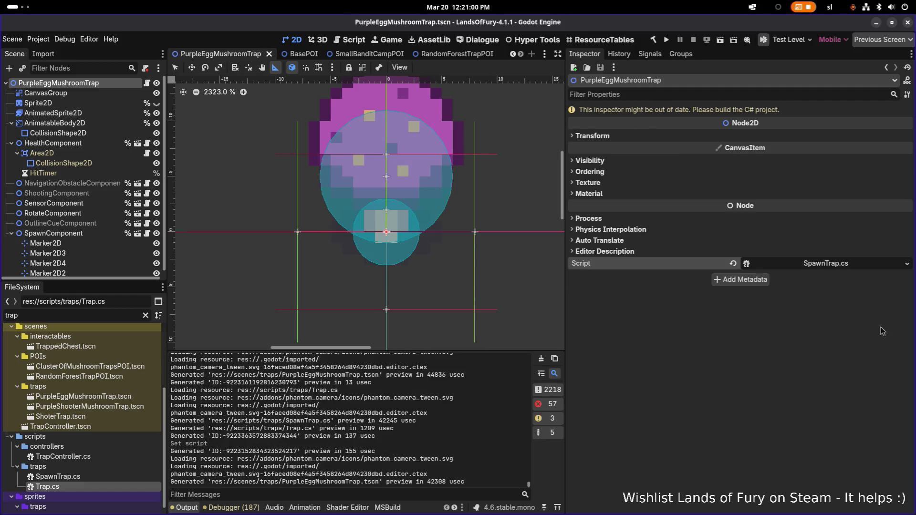
- Center the mushroom trap in the viewport and run the game
scroll(527, 278, down, 2)
drag(528, 279, 437, 277)
click(666, 41)
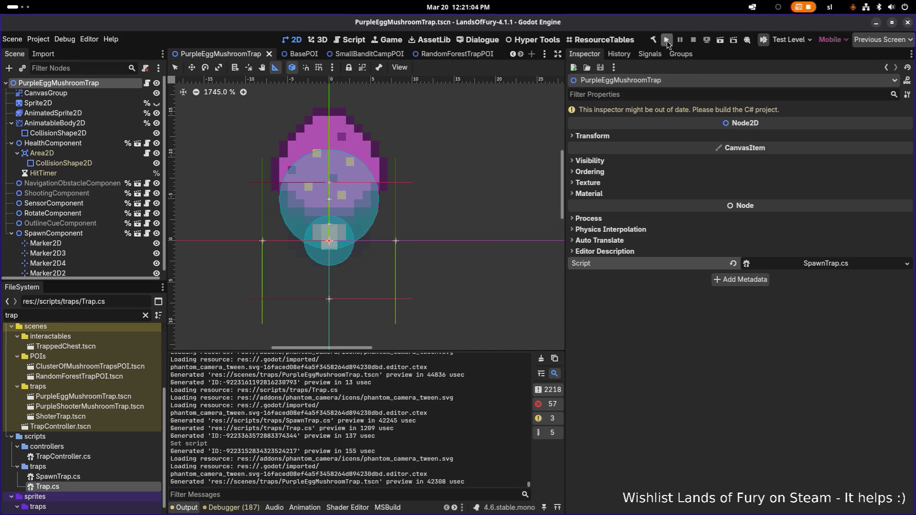